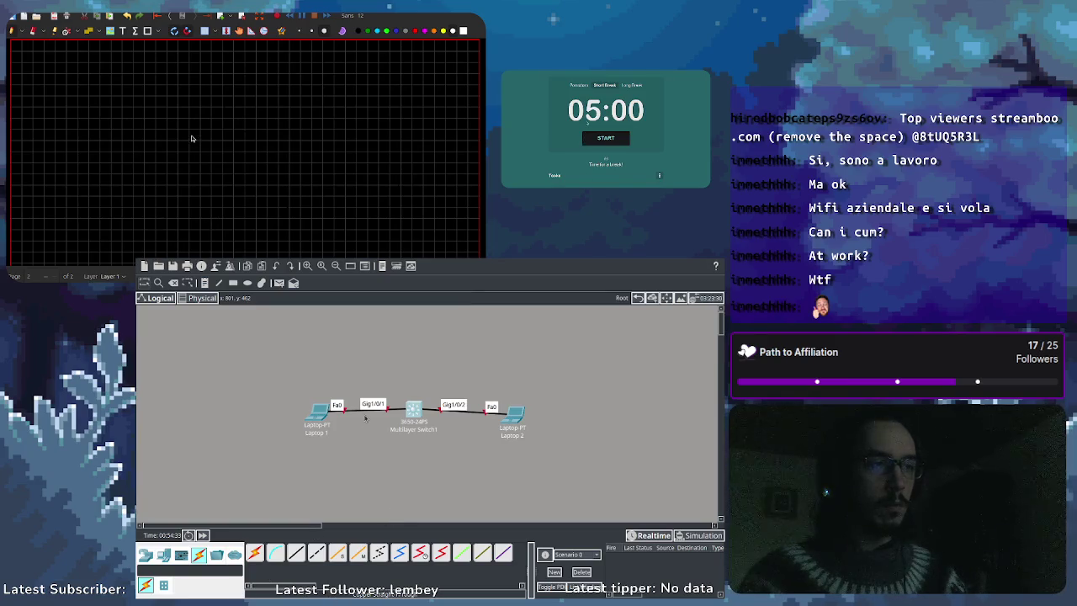
Step: Start the break and focus timers, briefly try simulation mode, and keep Multilayer Switch1 level with the laptops
click(601, 136)
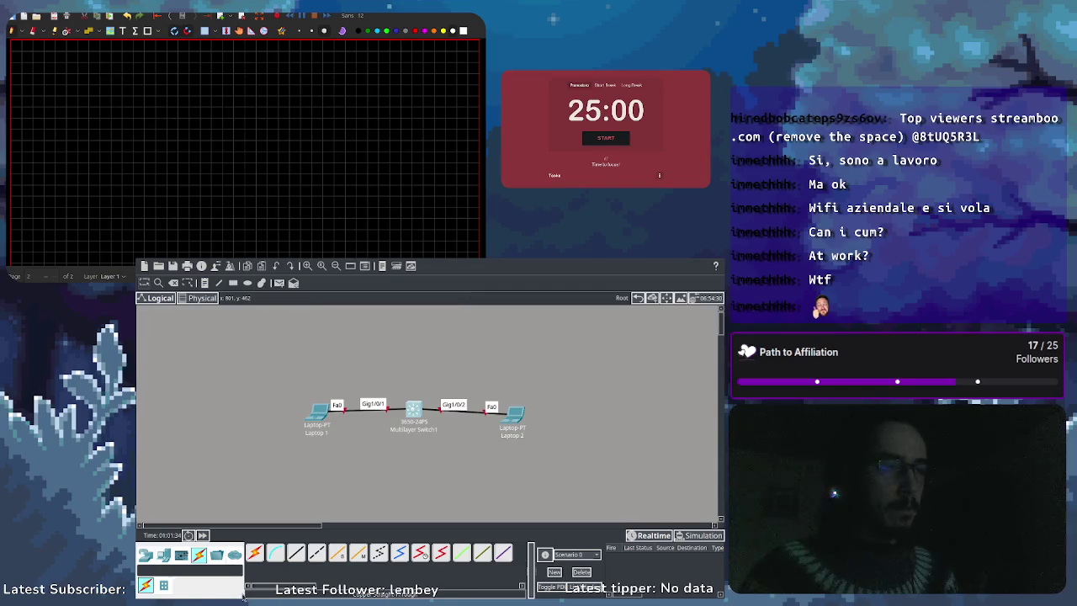
key(space)
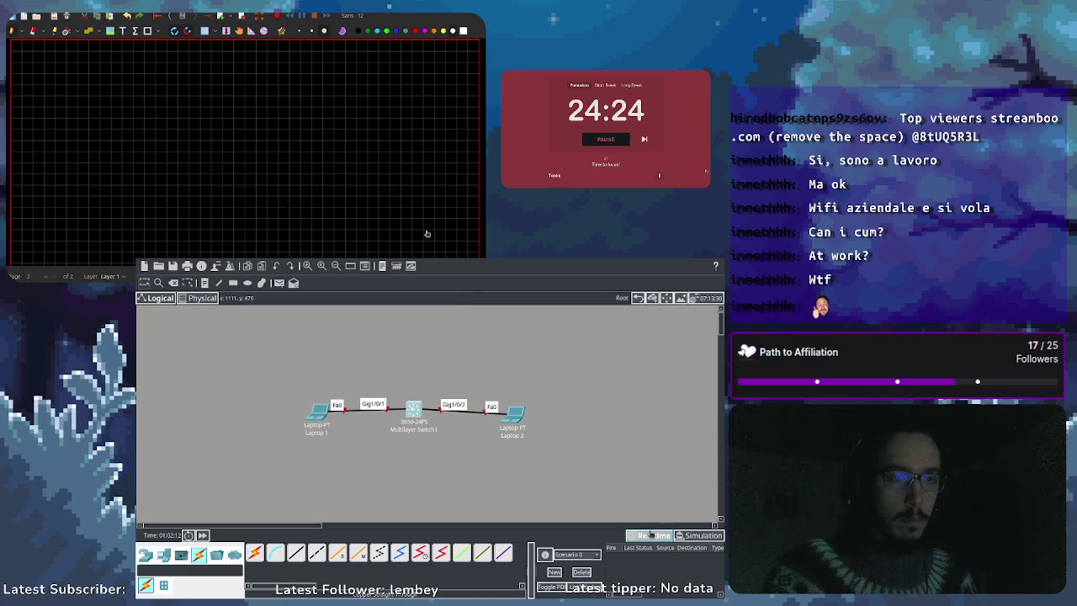
click(690, 536)
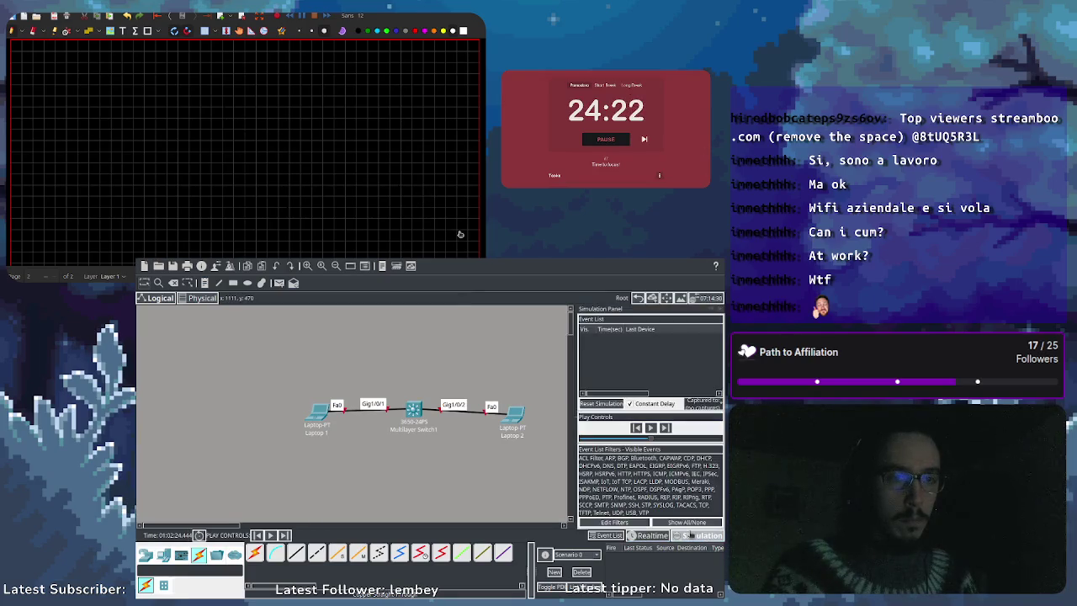
click(652, 535)
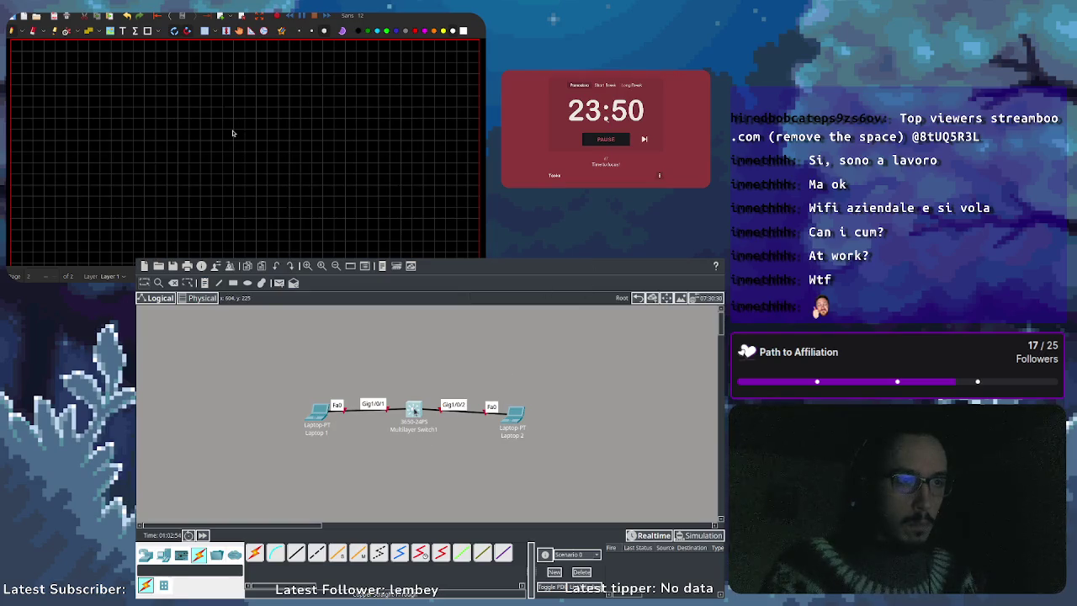
drag(414, 411, 412, 386)
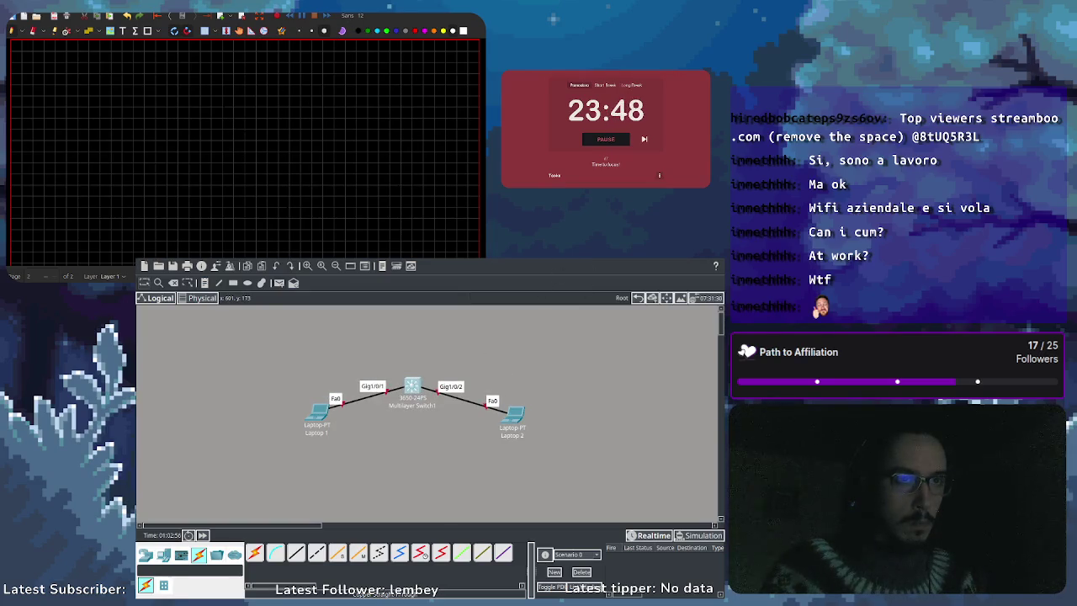
drag(412, 387, 413, 413)
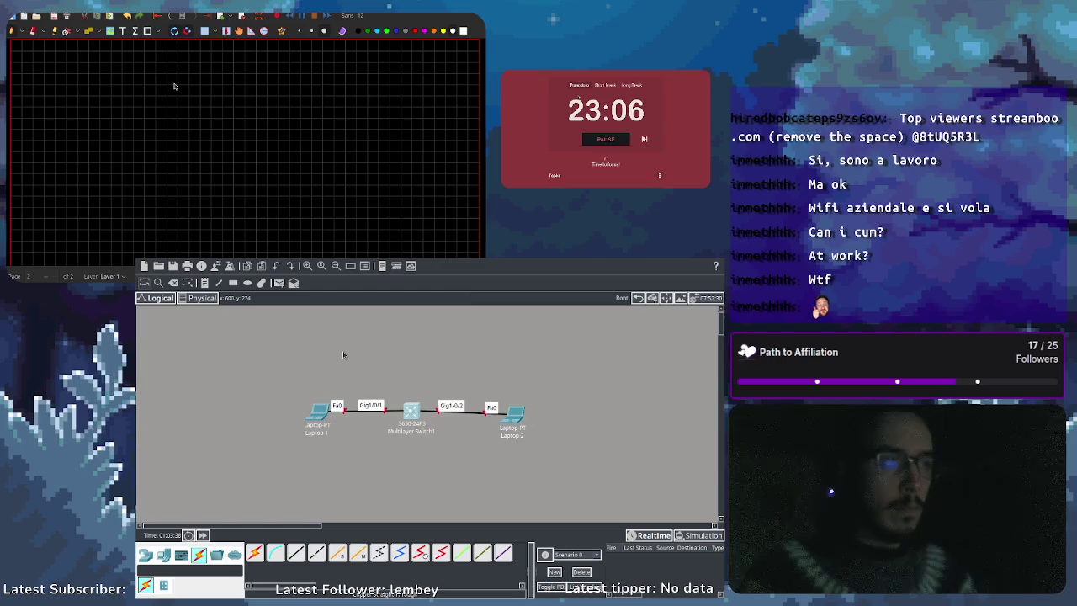
Step: Browse to the switch models, place a 3650-24PS below the topology, then delete it
click(217, 553)
click(234, 554)
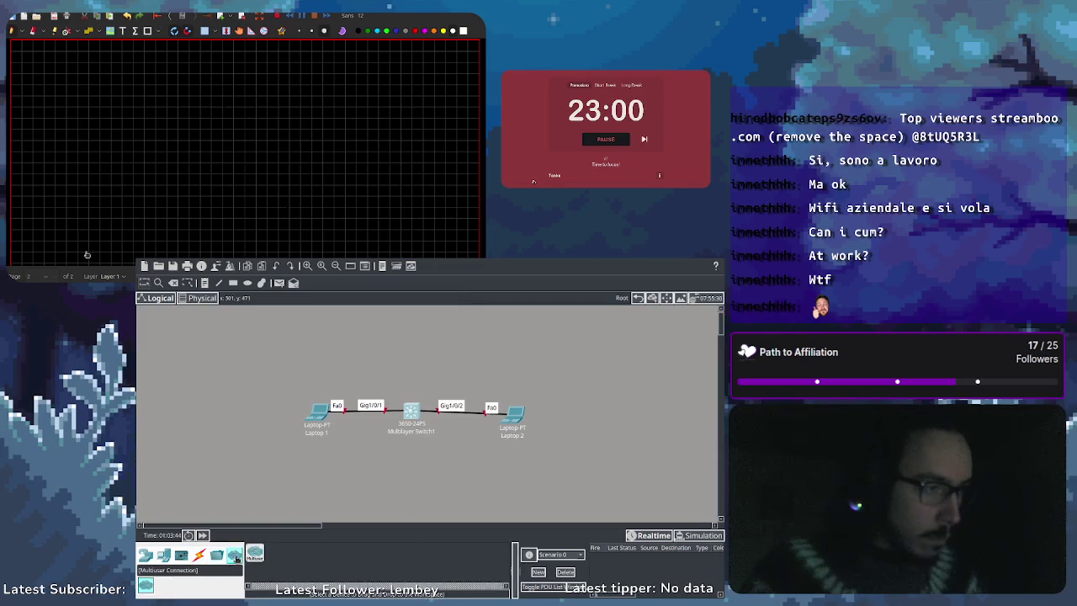
click(145, 555)
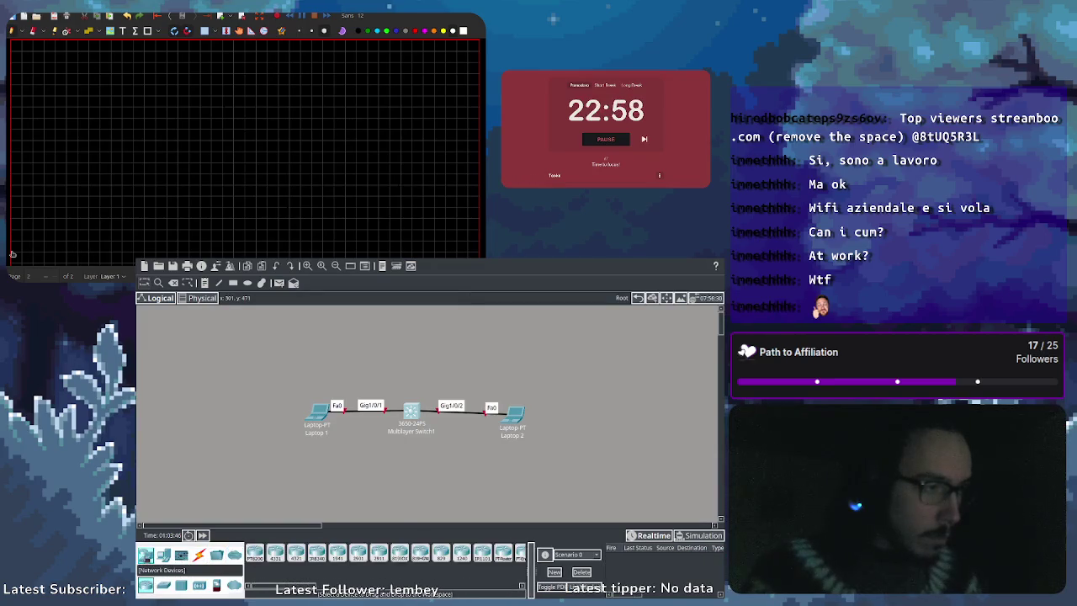
click(164, 586)
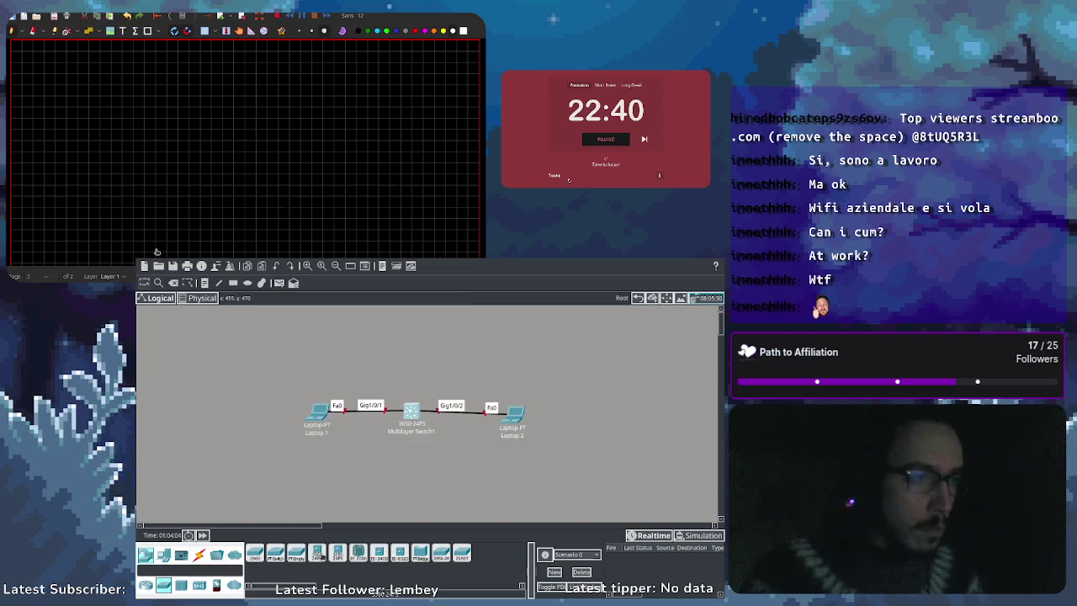
click(402, 486)
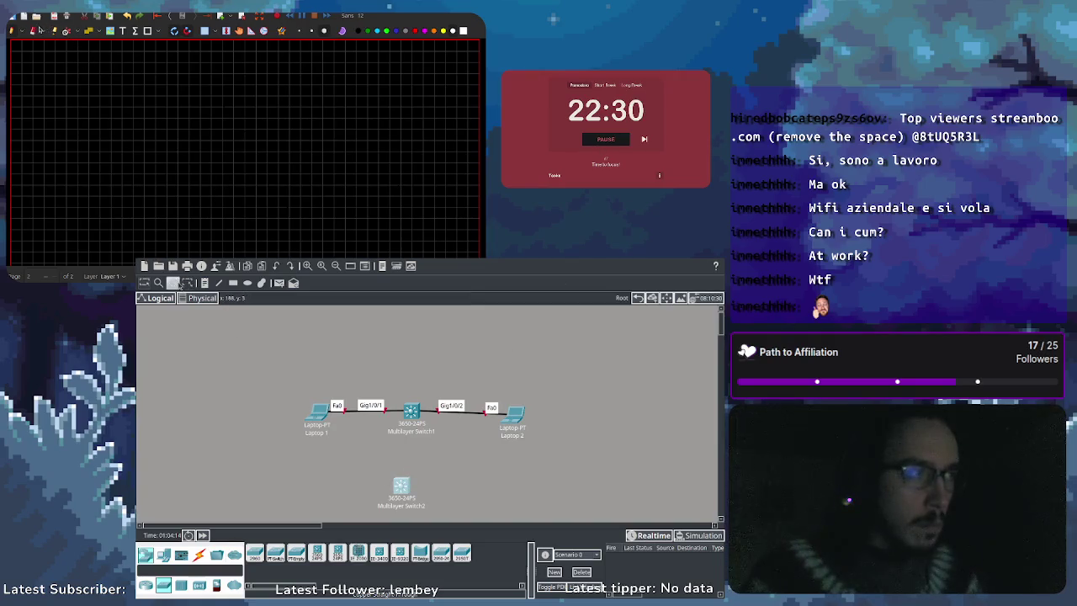
key(Delete)
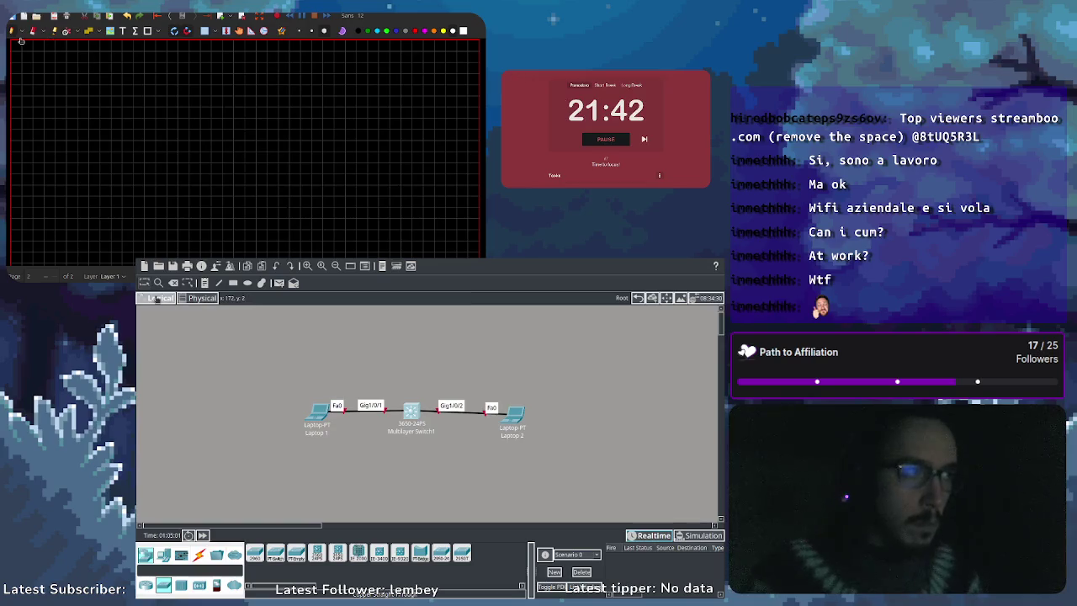
Step: Navigate the Physical view from Home City into the Corporate Office's Main Wiring Closet
click(182, 299)
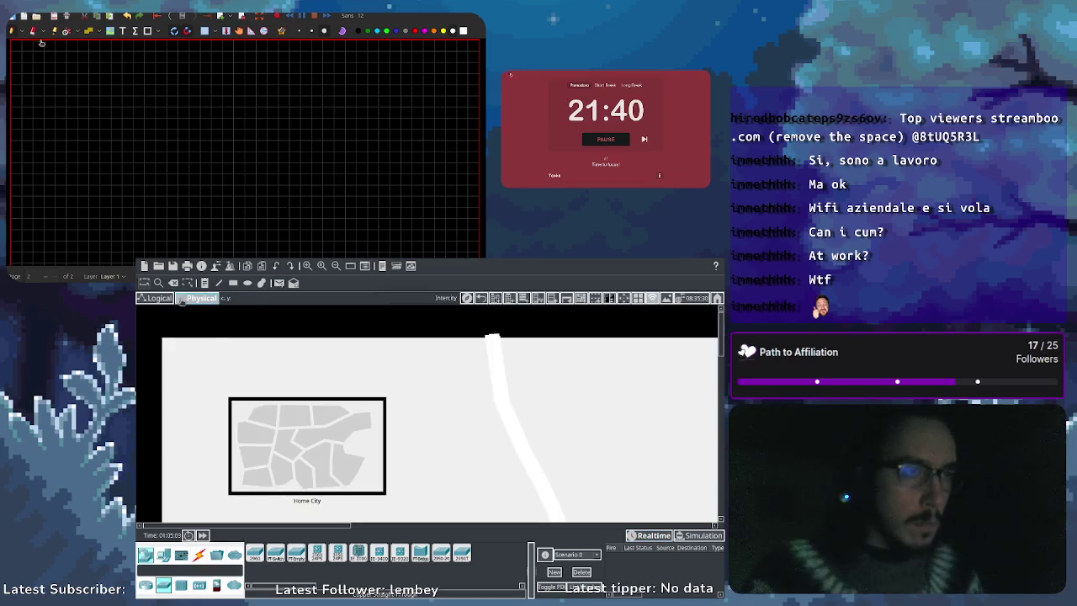
scroll(294, 441, down, 3)
scroll(294, 442, up, 3)
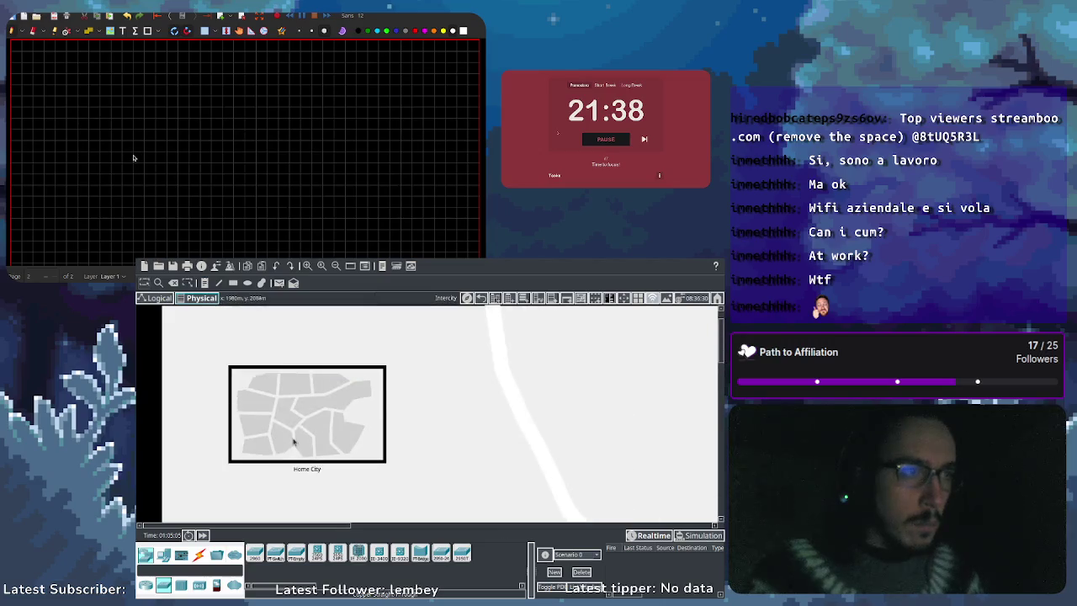
click(306, 426)
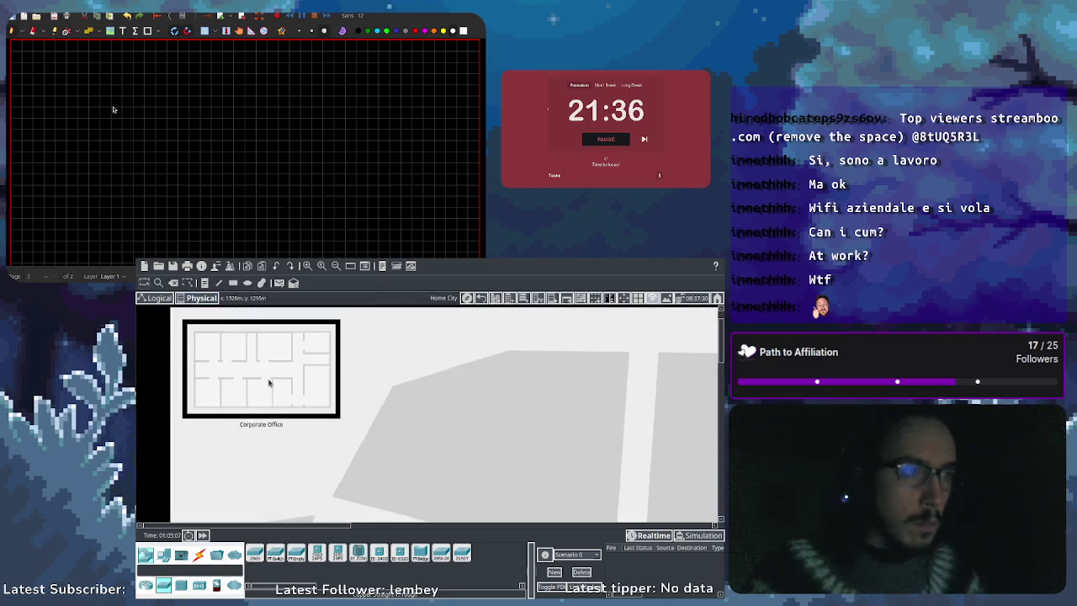
click(267, 380)
scroll(572, 421, down, 4)
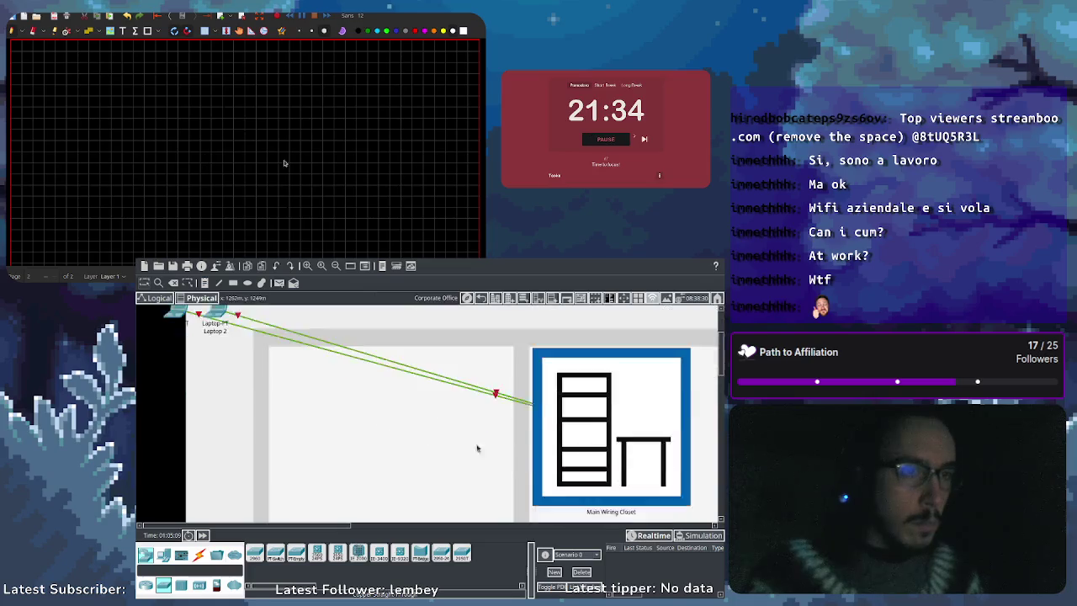
scroll(580, 425, up, 2)
click(581, 425)
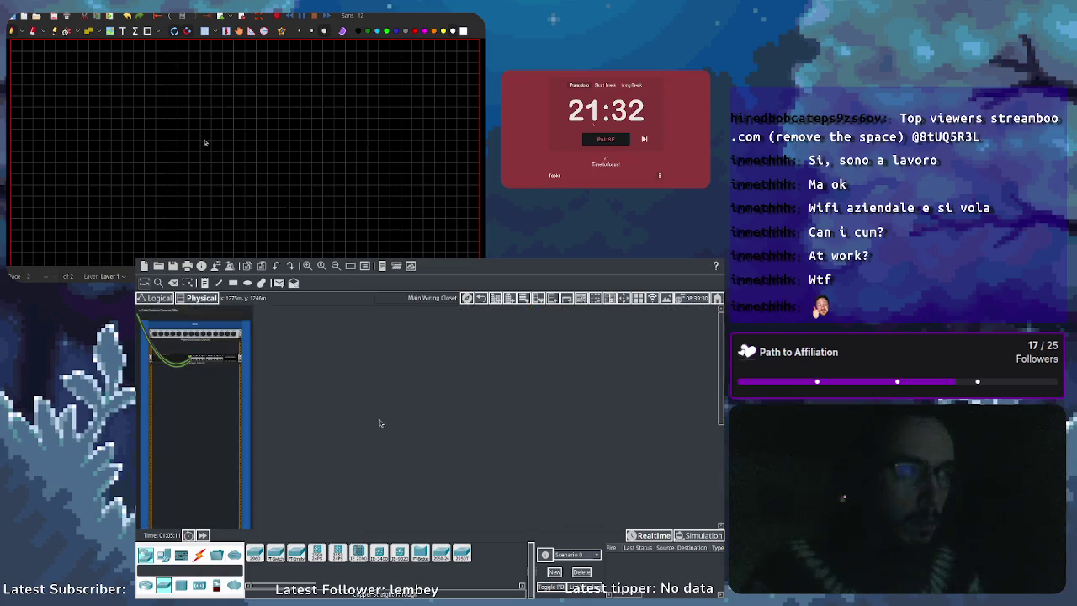
Step: Scroll through the wiring closet's switch rack, then return to the Logical topology view
scroll(215, 404, down, 2)
scroll(212, 399, up, 3)
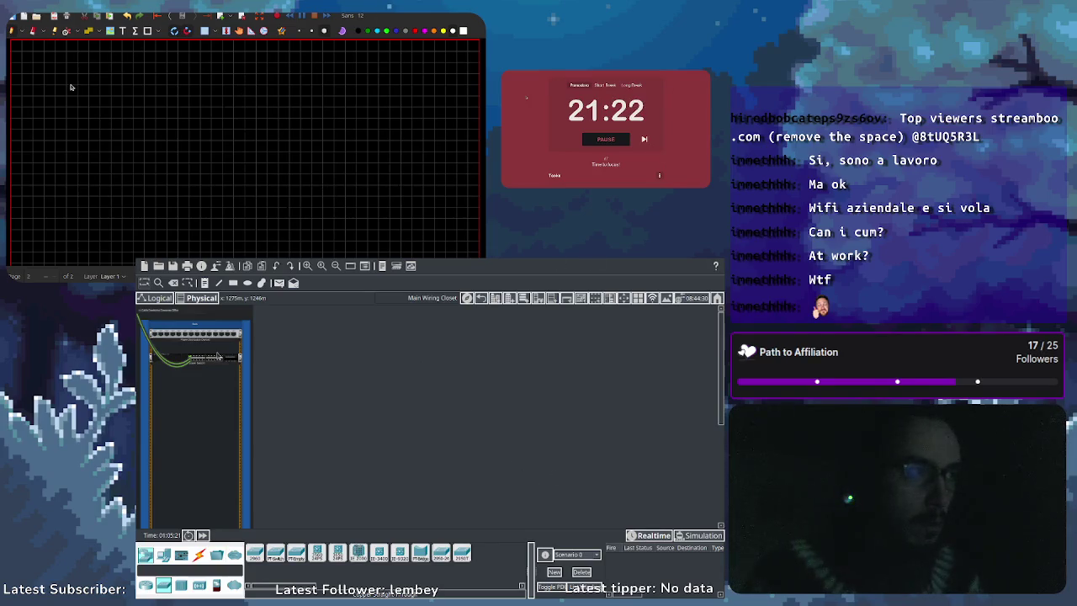
scroll(221, 357, down, 3)
scroll(215, 356, up, 3)
click(159, 298)
click(201, 298)
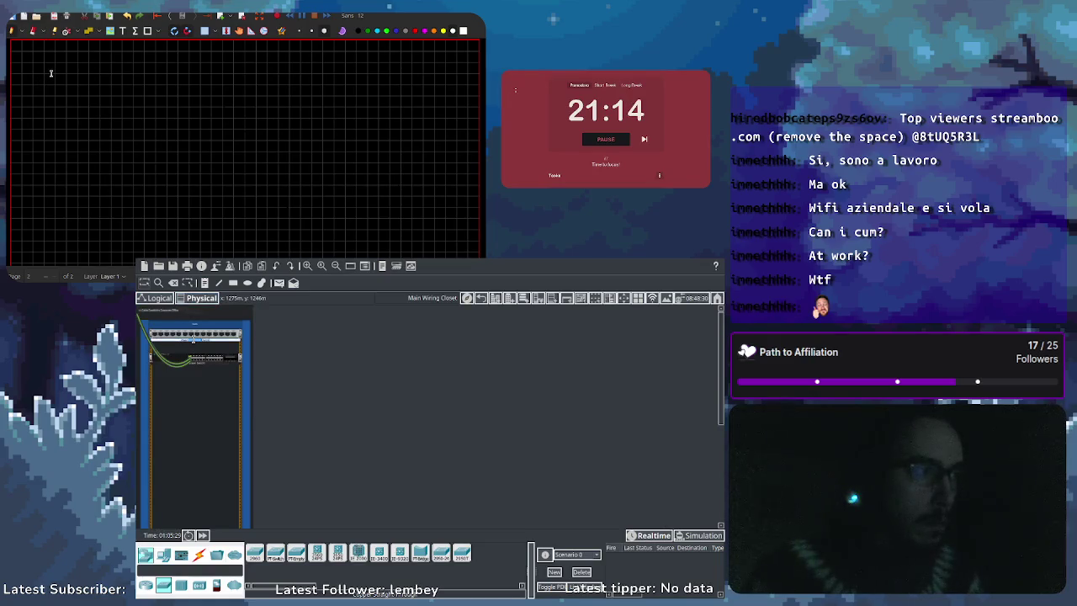
scroll(193, 366, down, 5)
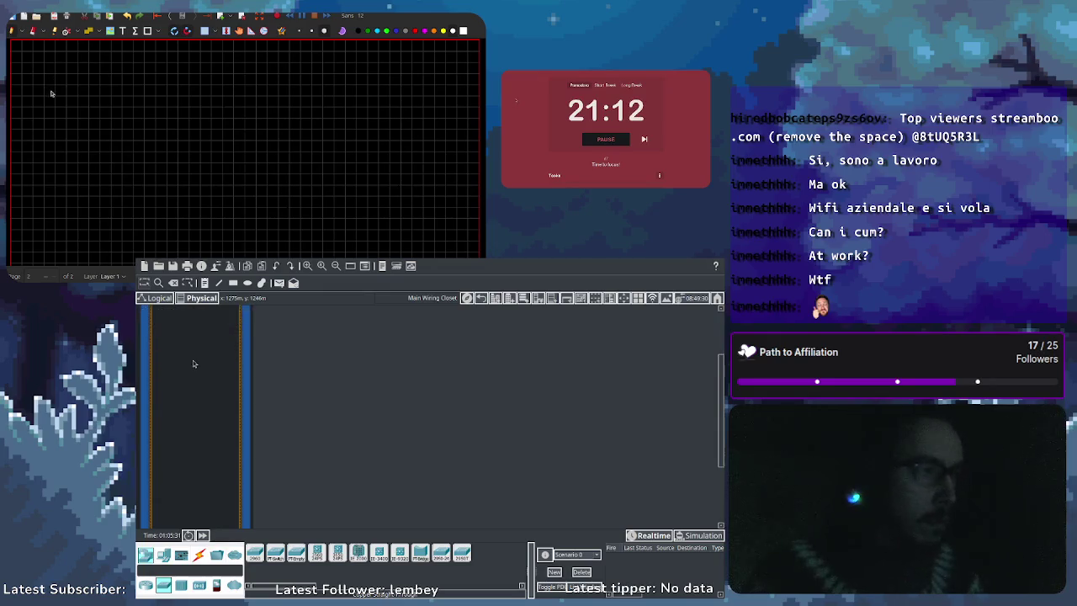
scroll(193, 366, up, 5)
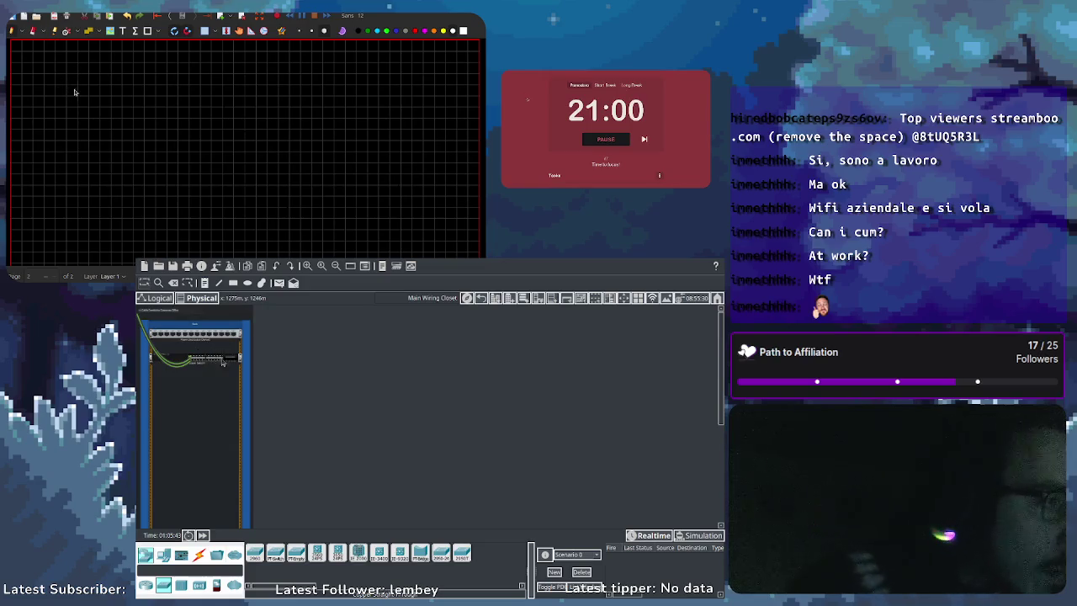
scroll(230, 362, down, 5)
scroll(229, 364, up, 3)
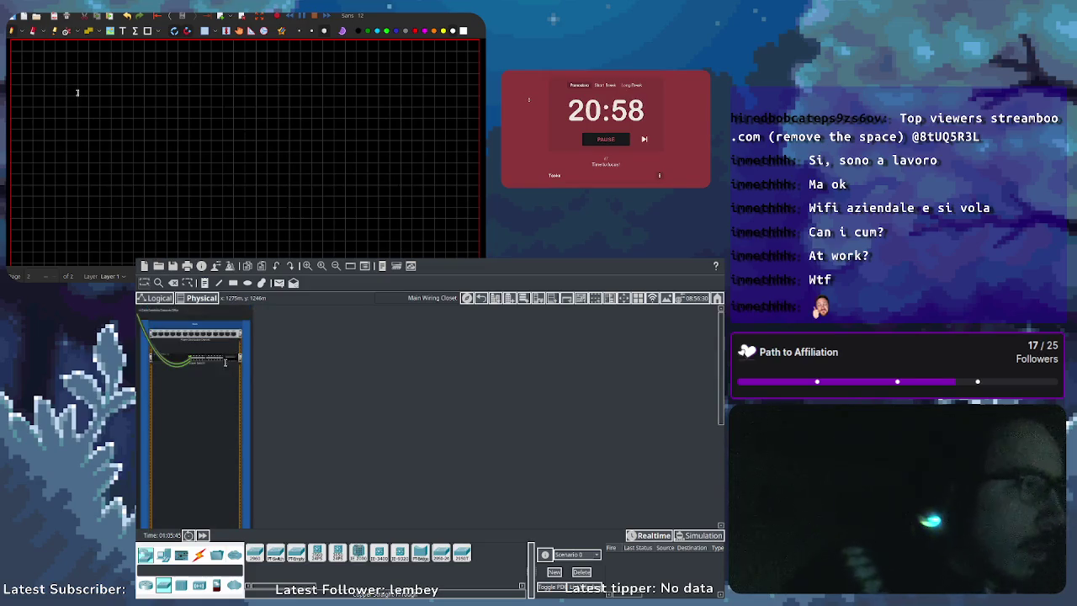
click(157, 298)
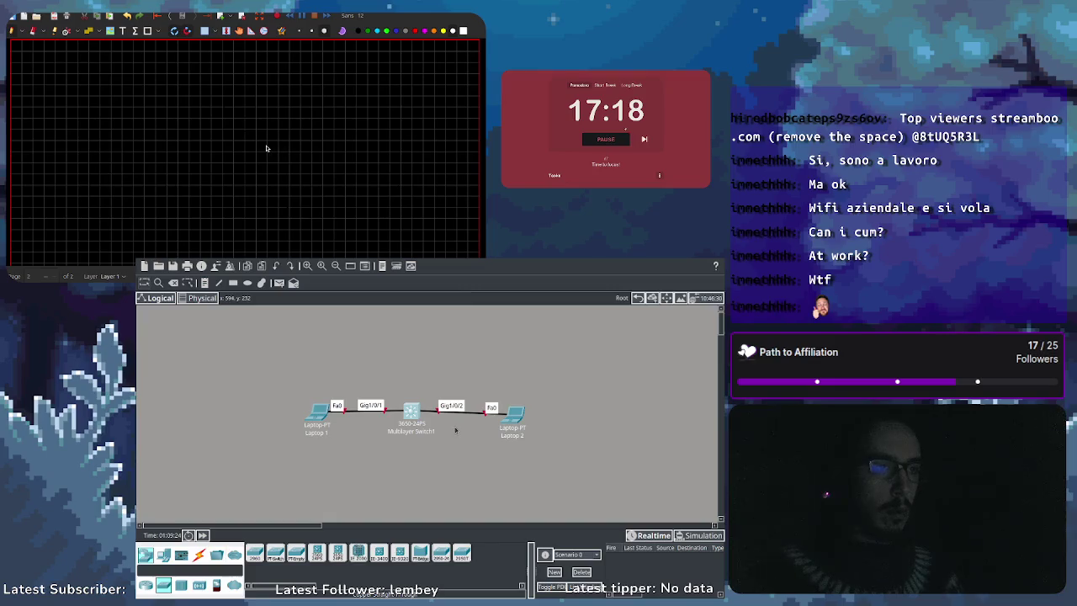
Step: Delete the cabled multilayer switch, then place and remove trial generic and 3650-24PS switches
key(Delete)
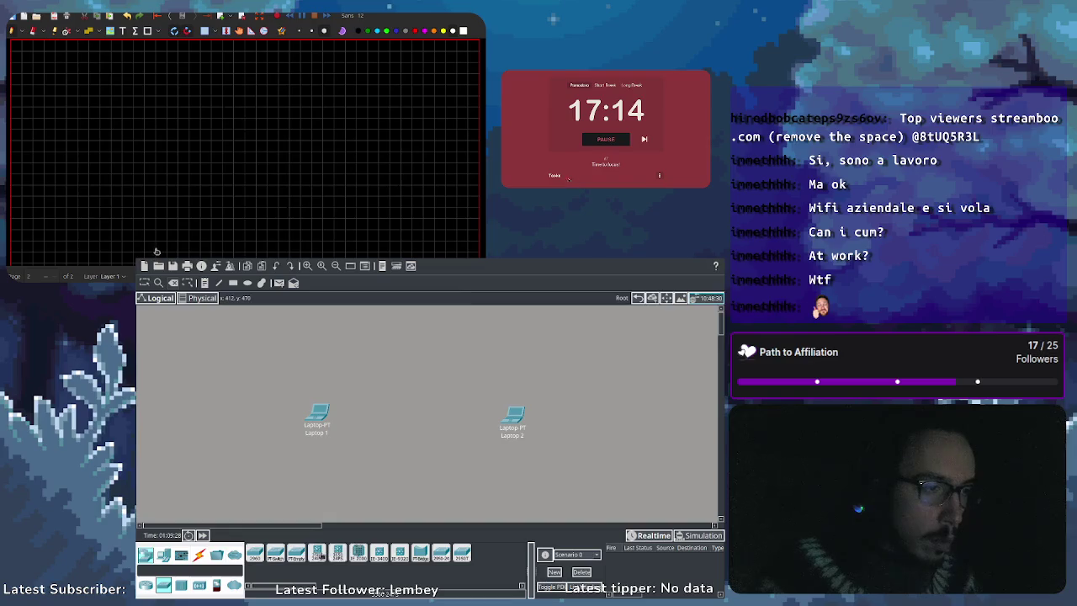
click(420, 422)
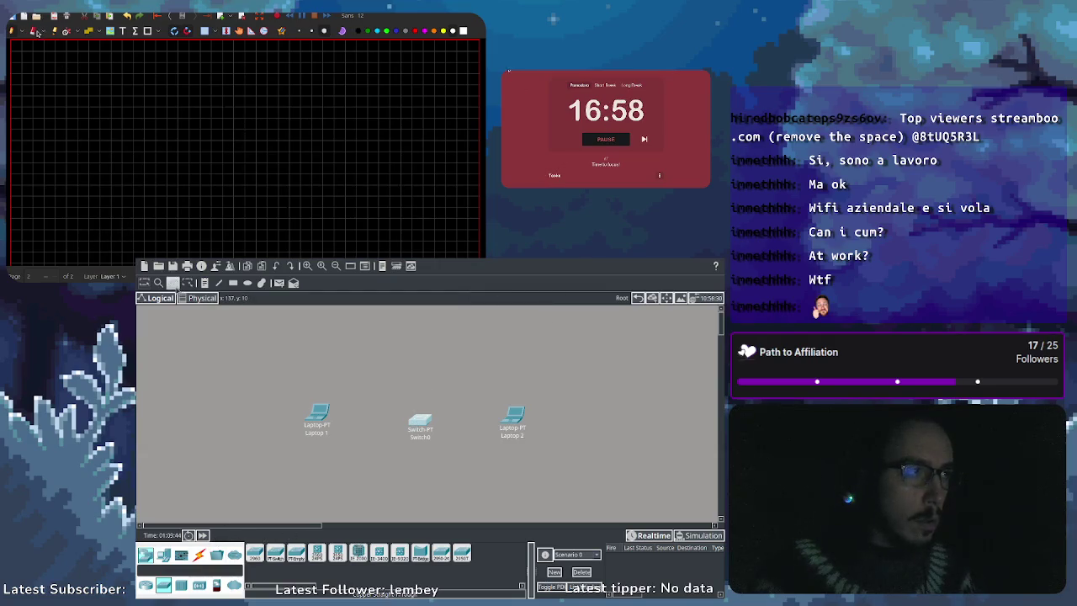
click(420, 421)
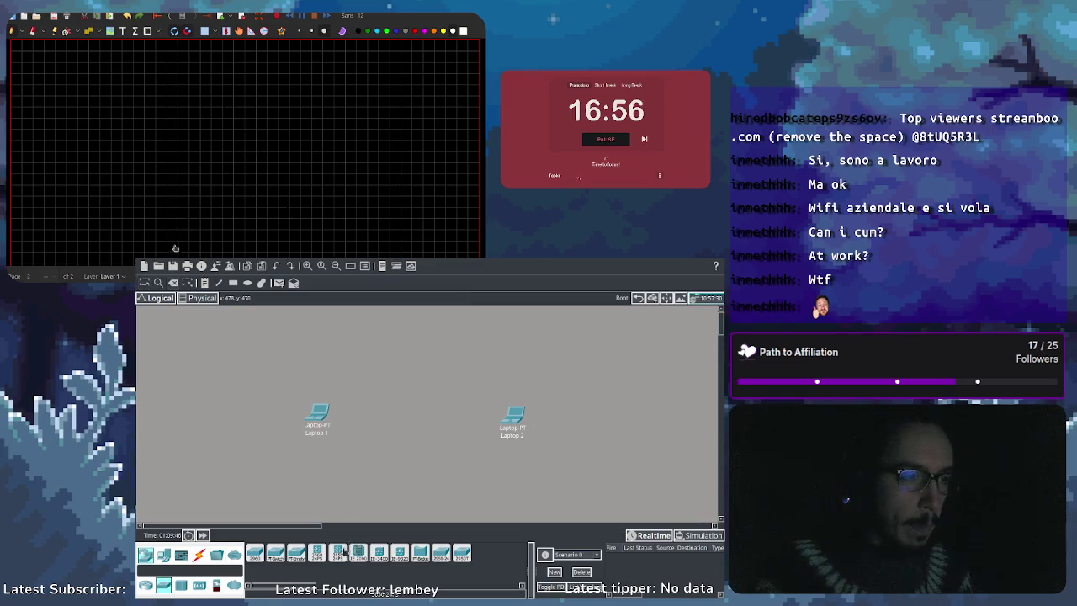
click(339, 552)
click(420, 413)
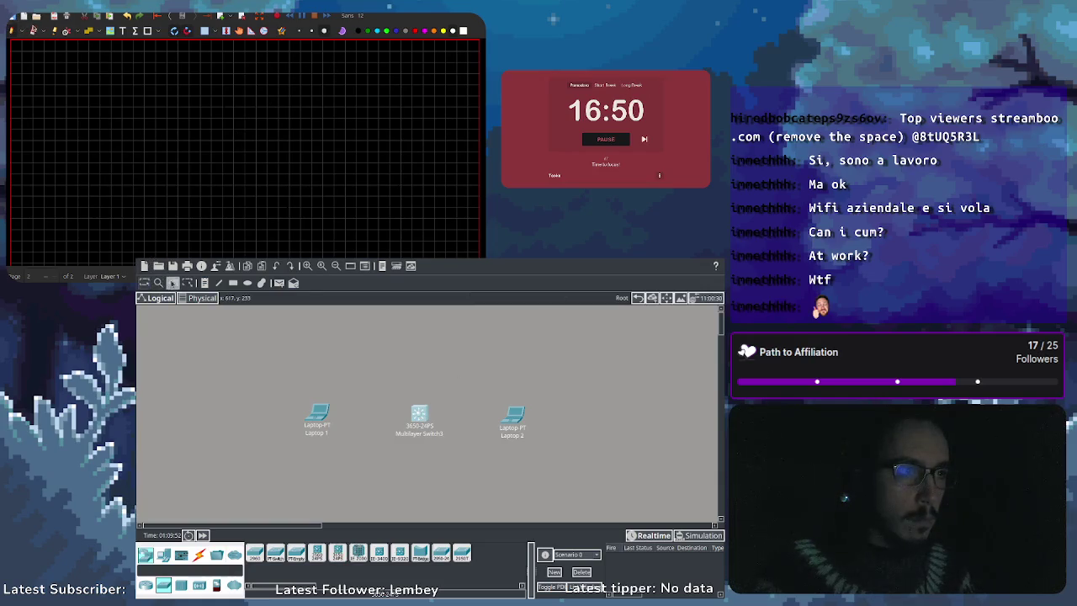
key(Delete)
Step: Place a 2960-24TT switch between Laptop 1 and Laptop 2
click(255, 552)
click(415, 422)
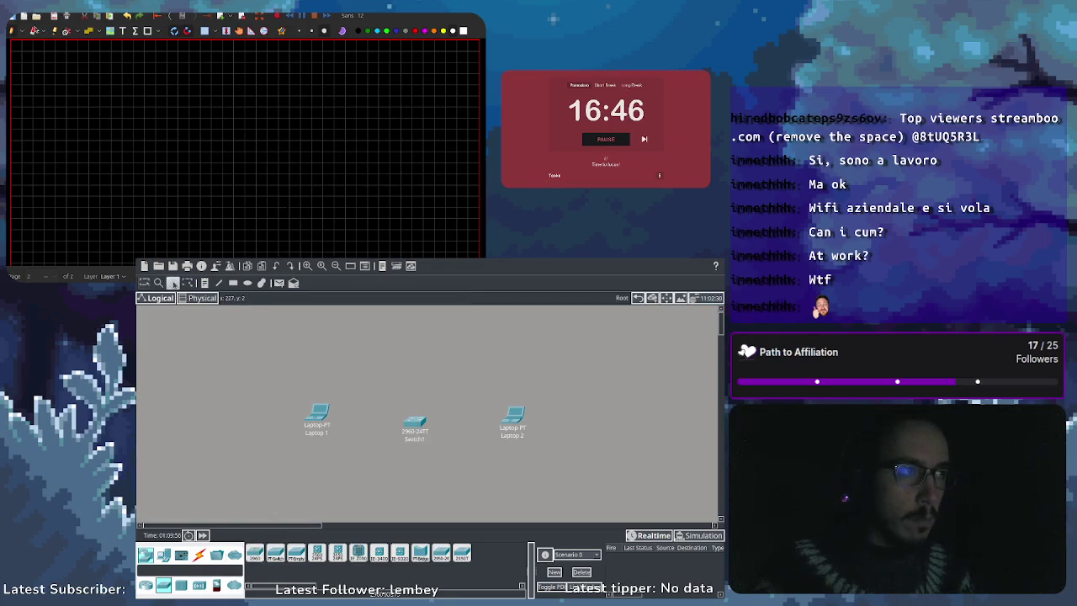
click(199, 555)
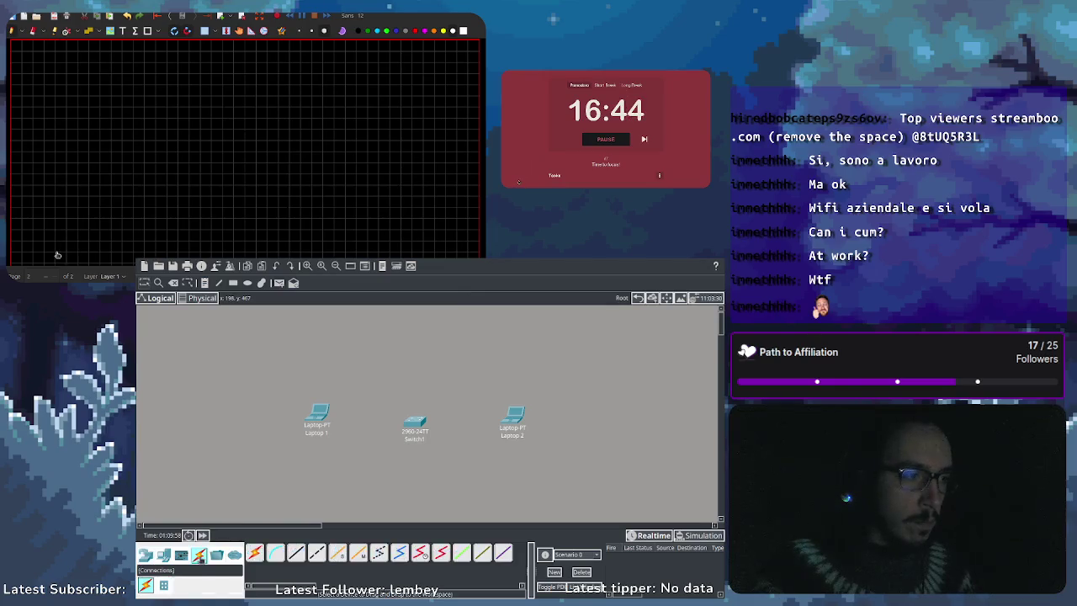
Step: Cable Laptop 1 Fa0 to Switch1 Fa0/1 and Laptop 2 Fa0 to Fa0/2 with copper straight-through
click(297, 552)
click(319, 414)
click(325, 421)
click(411, 420)
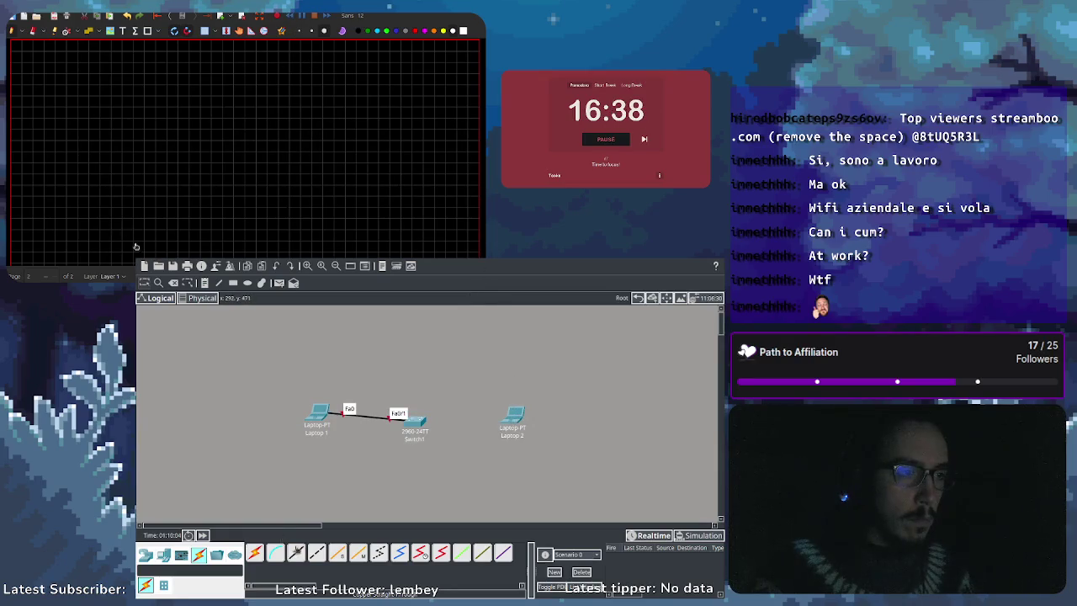
click(513, 414)
click(417, 421)
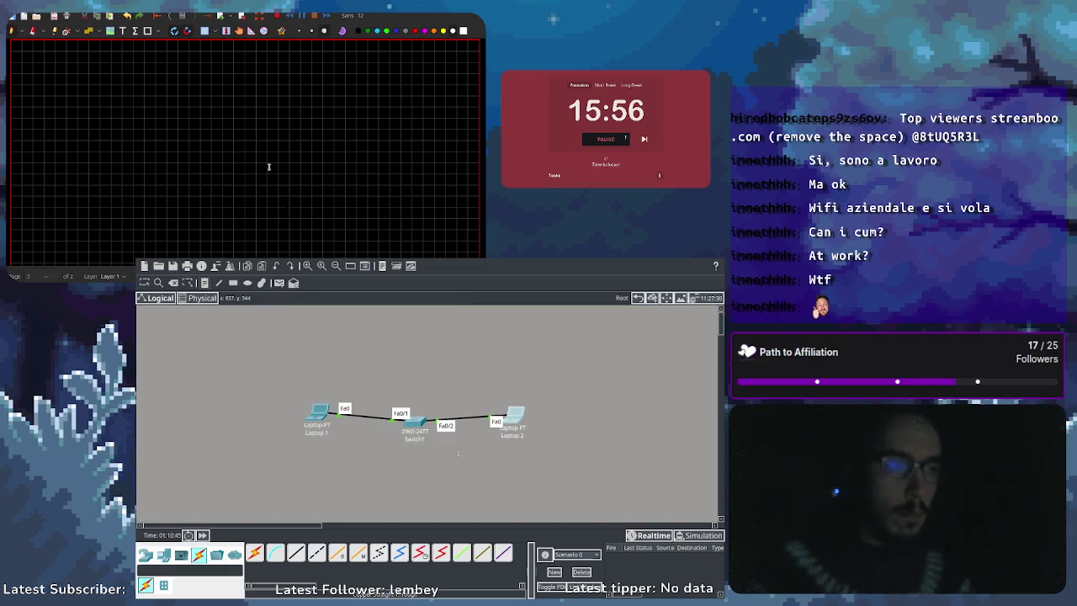
Step: Add IP notes reading 192.168.1.2 under Laptop 2 and 192.168.1.1 under Laptop 1
click(505, 459)
text(192.168.1.2)
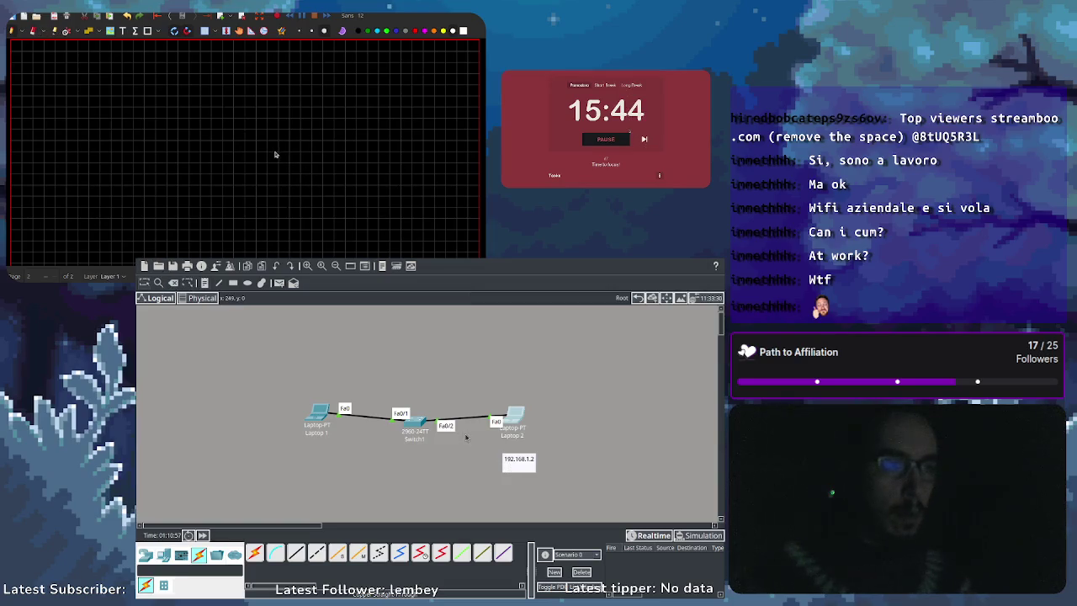
click(514, 462)
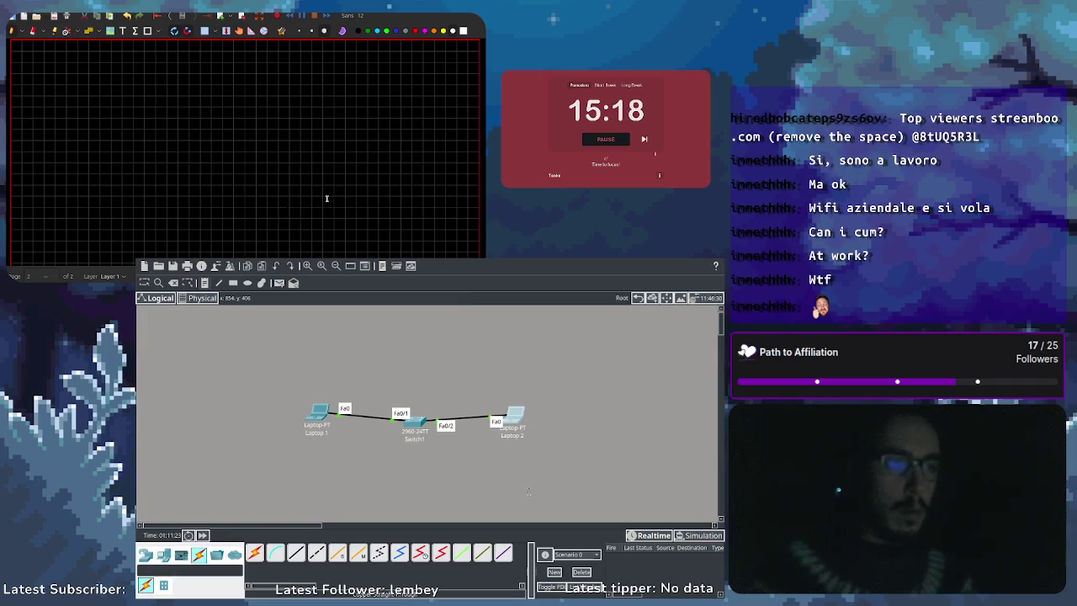
text(192.168.1.2)
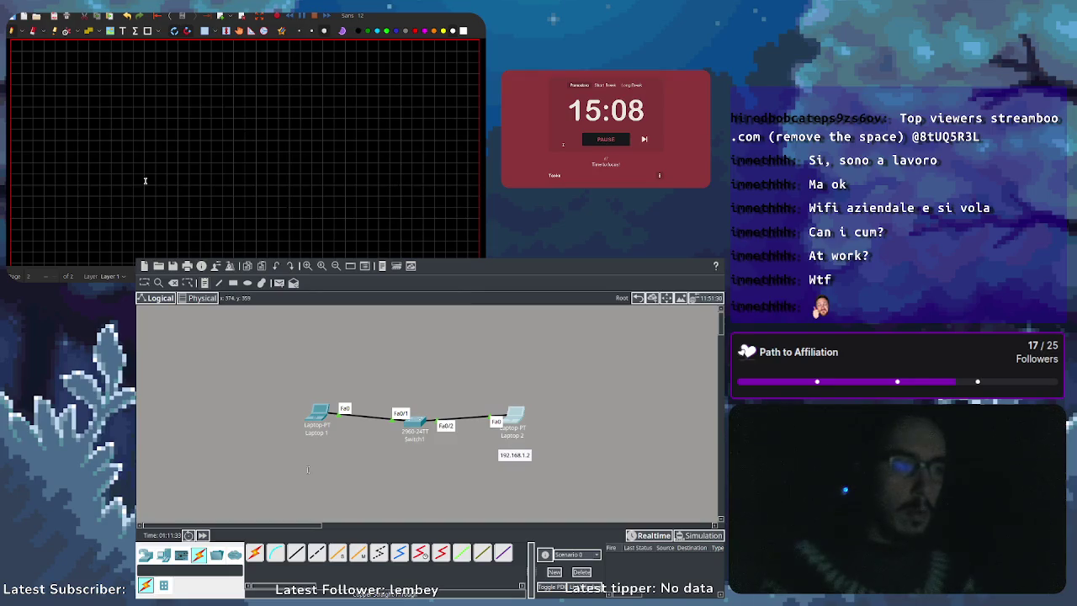
text(192.168.1.1)
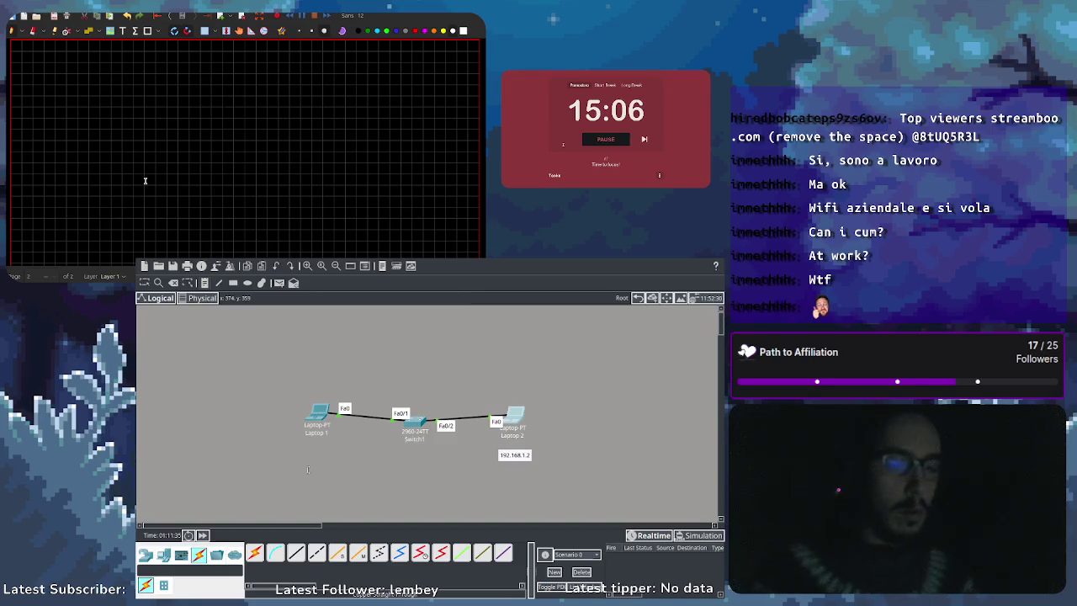
click(262, 397)
click(261, 397)
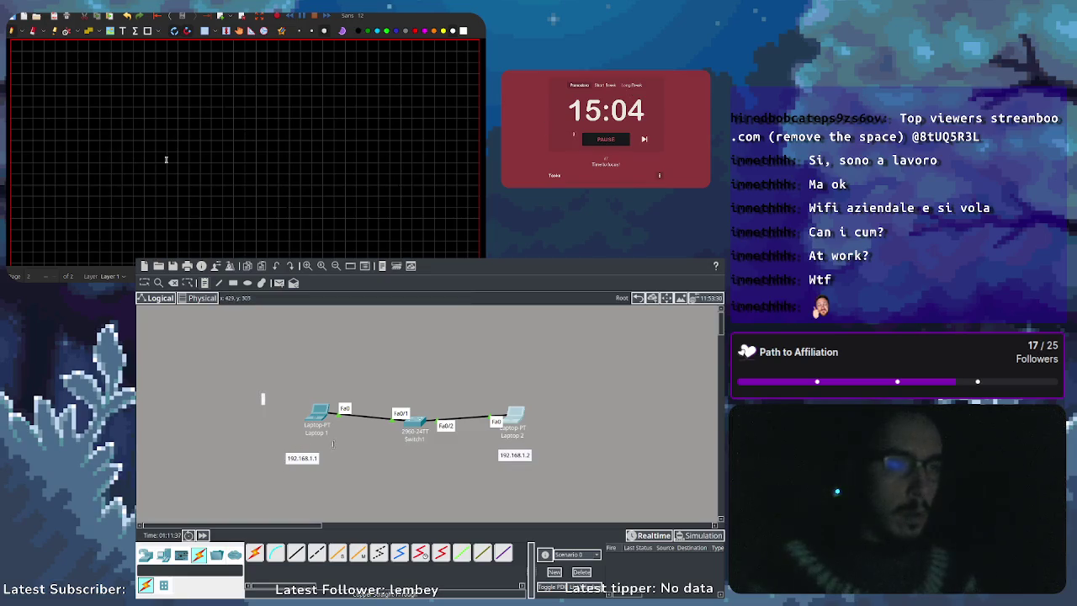
Step: Move the 192.168.1.1 and 192.168.1.2 notes up under their laptops and raise Switch1 above them
click(145, 287)
drag(309, 462, 321, 448)
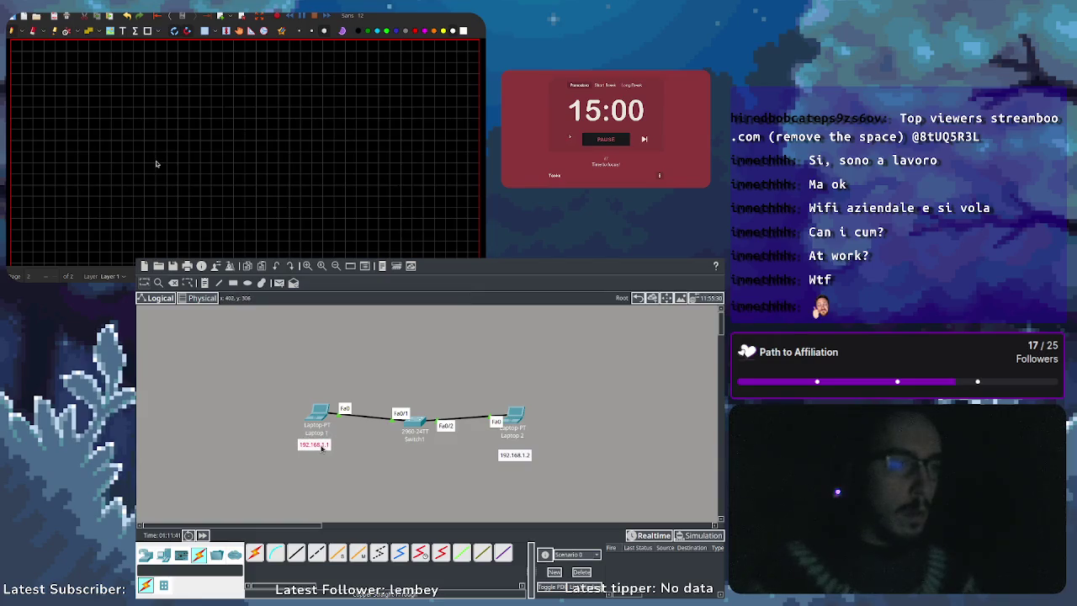
drag(504, 455, 501, 449)
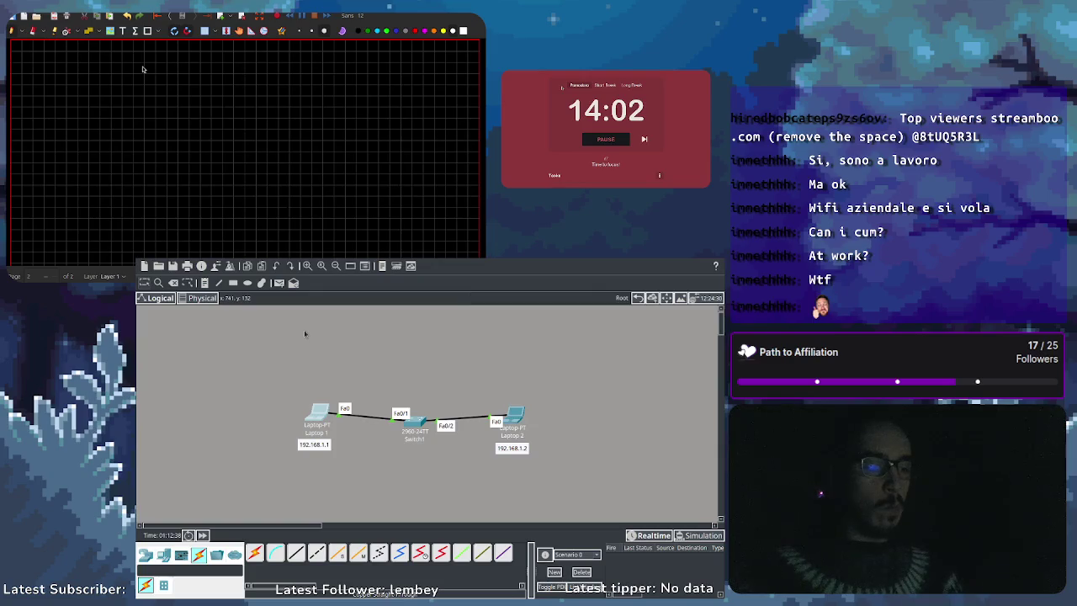
drag(415, 418, 419, 395)
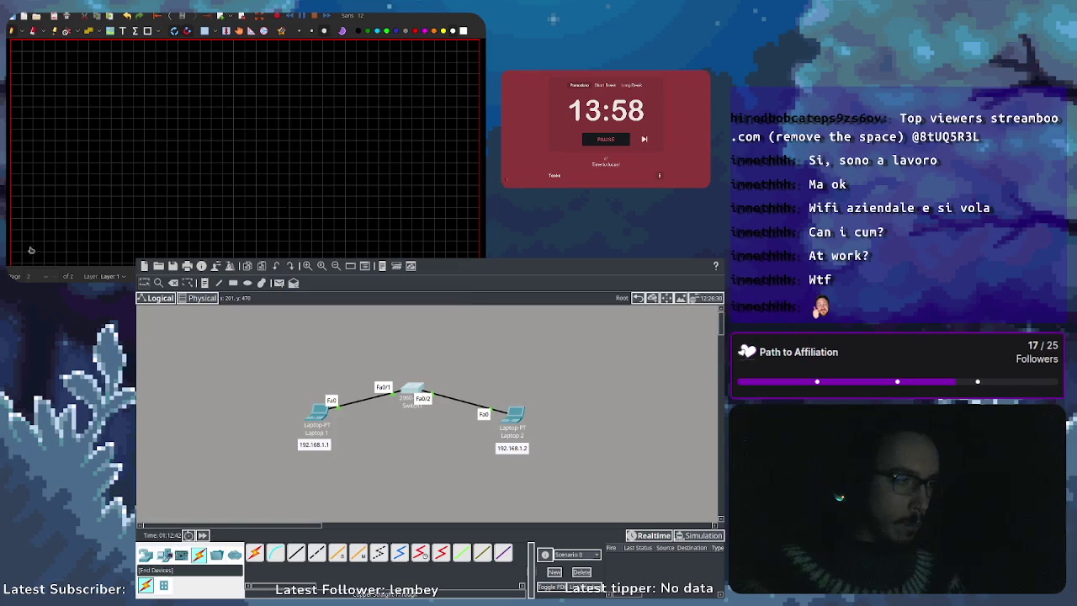
click(164, 556)
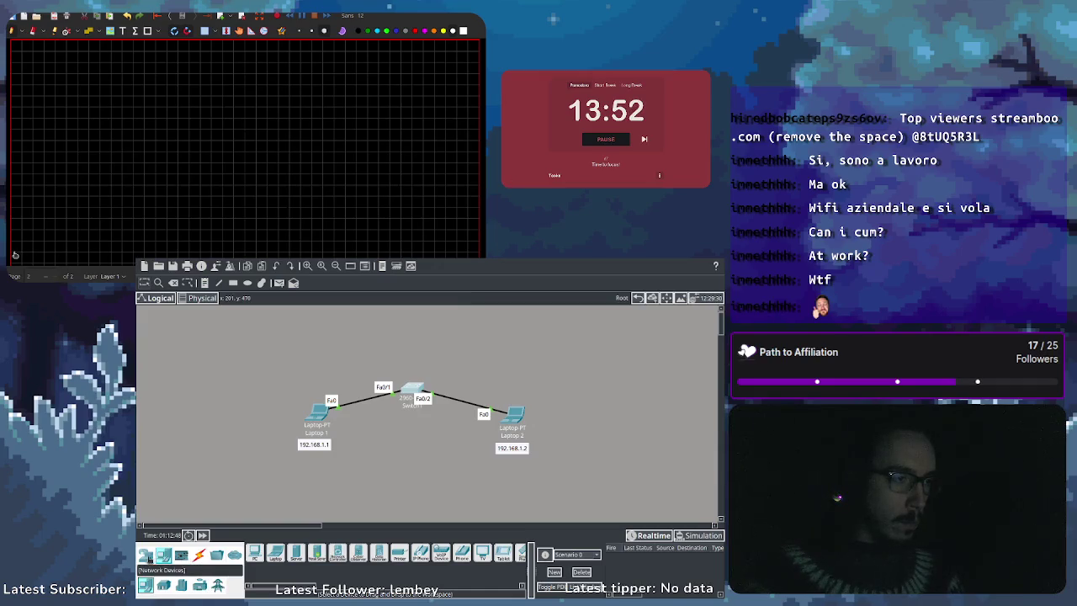
Step: Browse the device categories and place a Server-PT, Server0, below Switch1
click(146, 555)
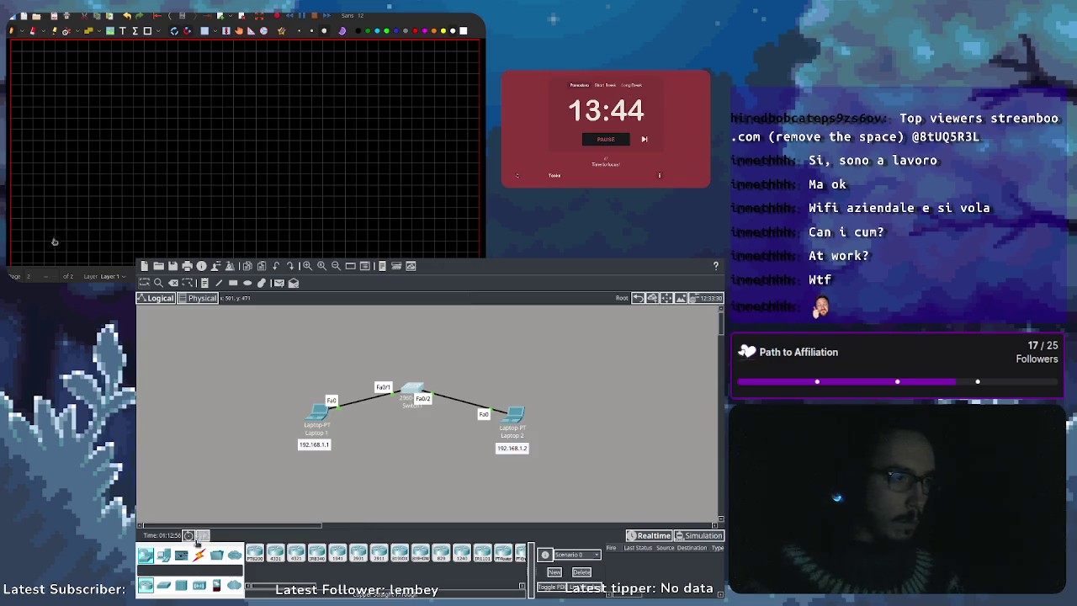
click(163, 556)
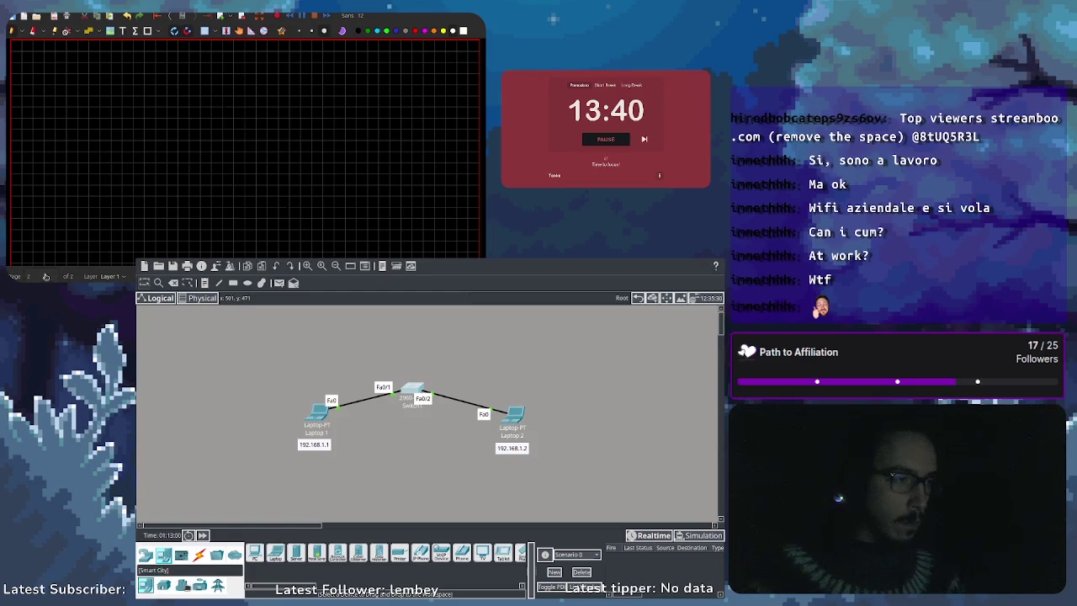
click(182, 585)
click(199, 584)
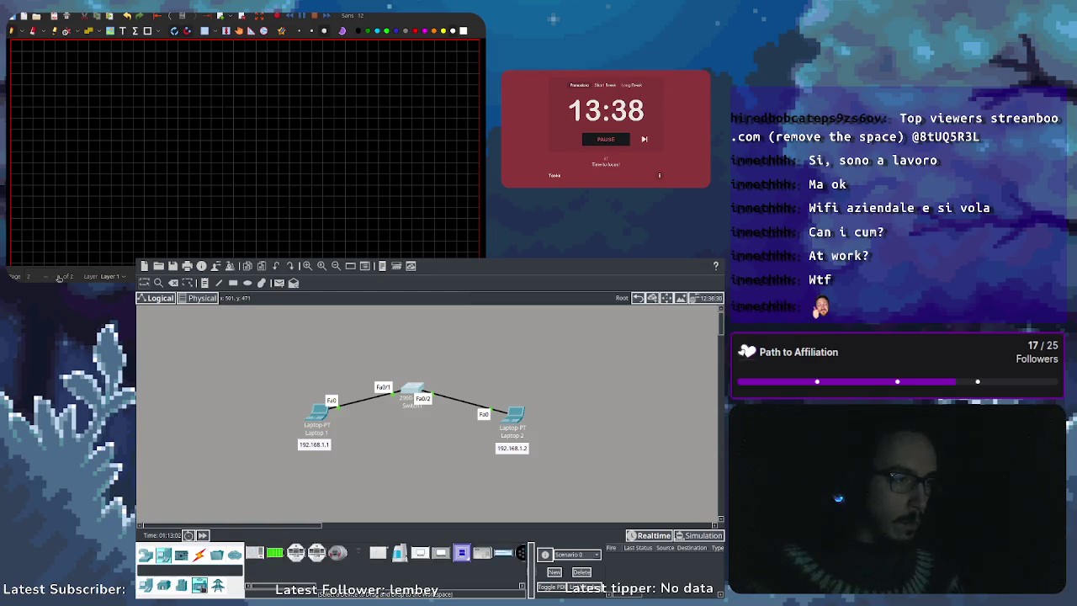
click(218, 584)
click(163, 585)
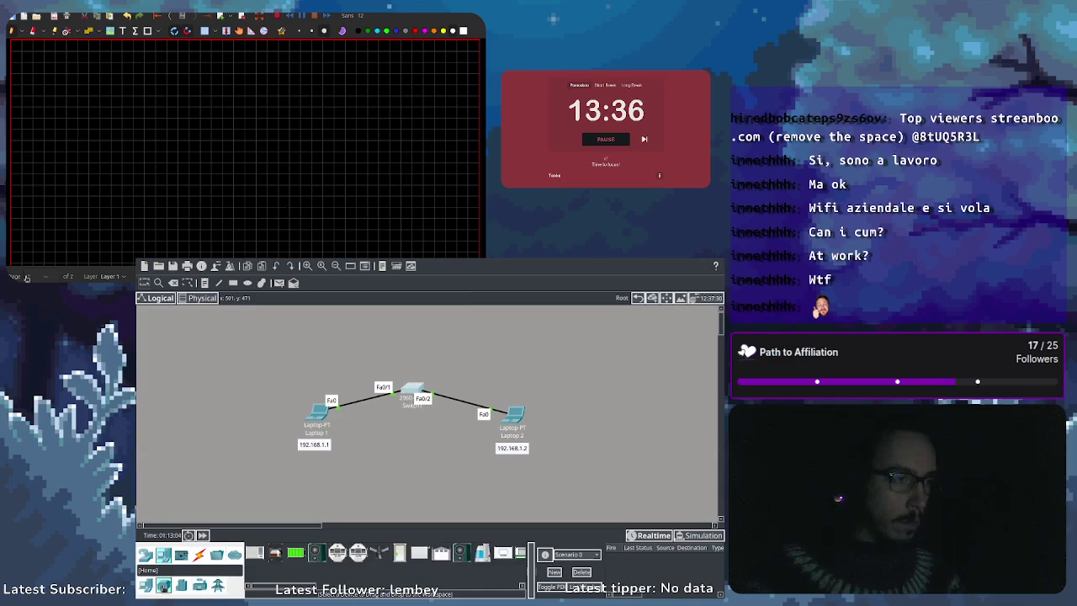
click(146, 585)
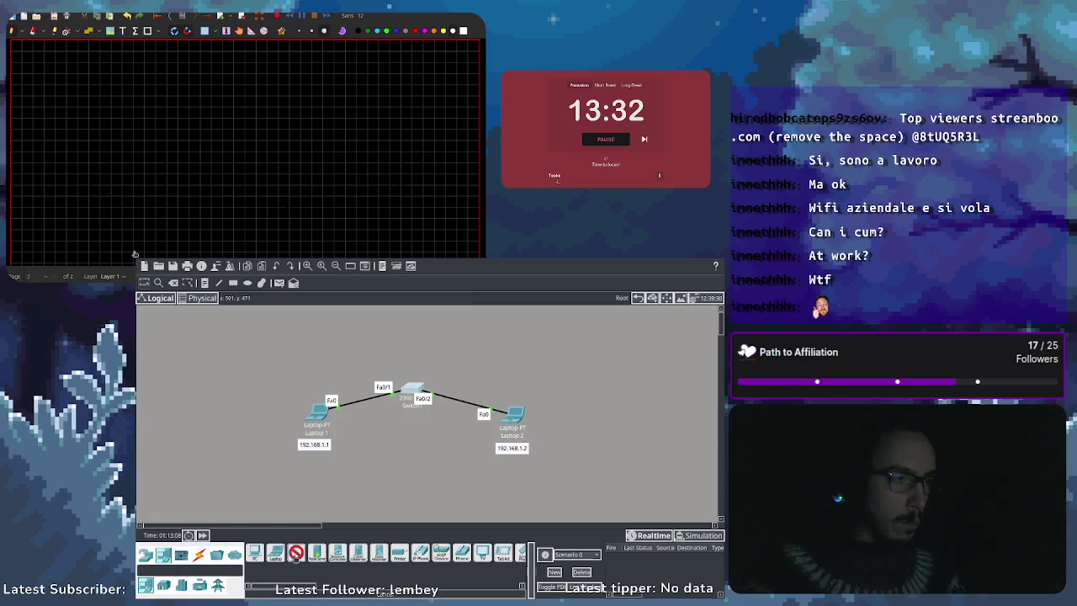
click(406, 442)
Step: Nudge Server0 into position and cable its Fa0 port to Switch1's Fa0/3
drag(411, 452, 414, 456)
click(199, 555)
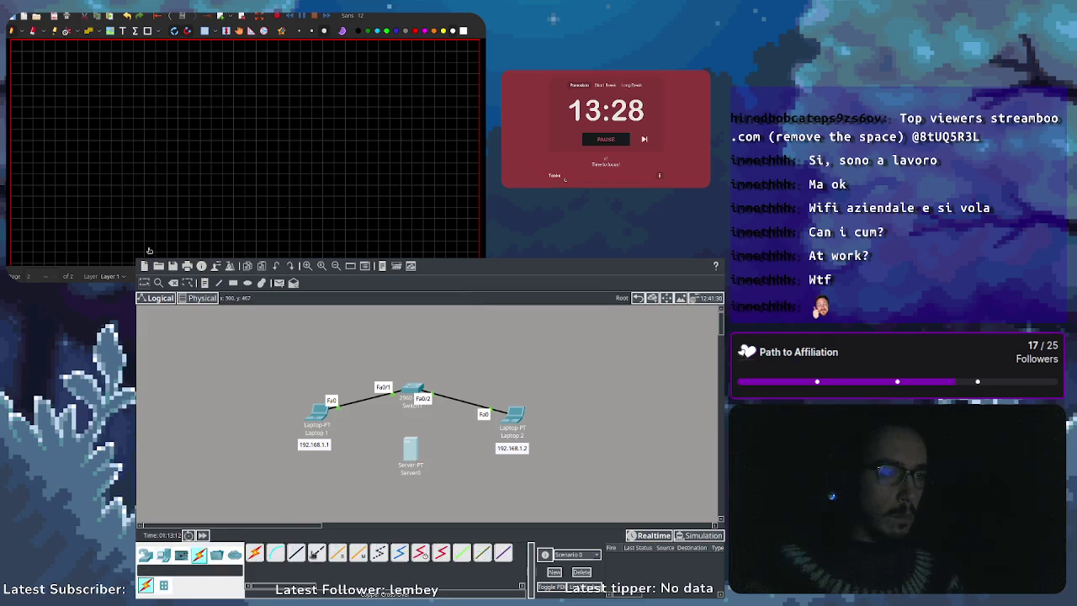
click(412, 391)
click(411, 449)
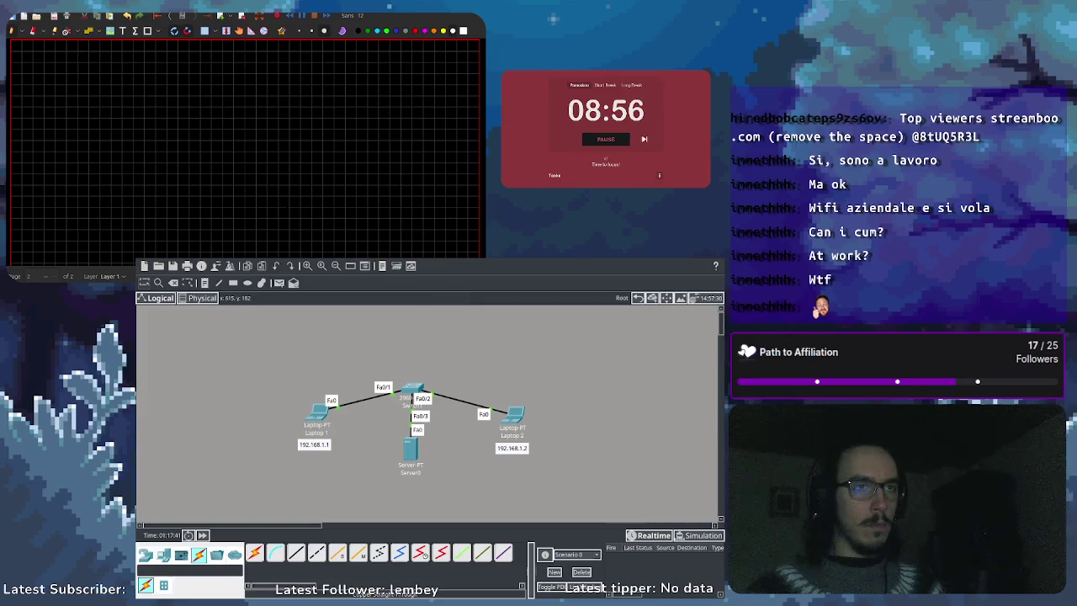
Step: Move Server0 lower and to the right and nudge the 2960 switch slightly higher
drag(412, 453, 416, 481)
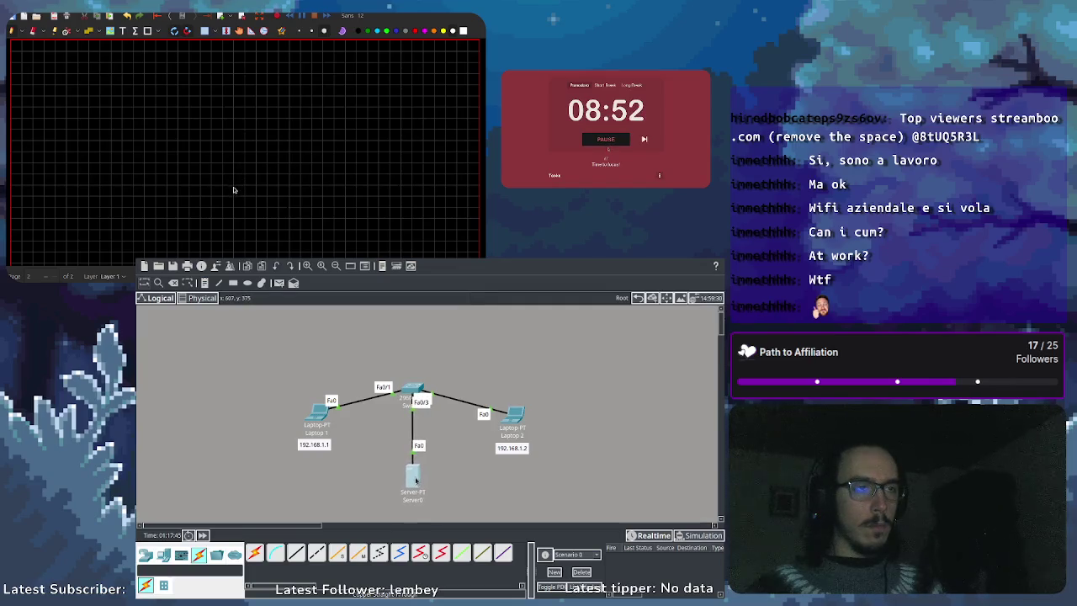
mouse_move(418, 392)
mouse_down()
mouse_move(414, 413)
mouse_move(416, 381)
mouse_move(443, 385)
mouse_move(413, 388)
mouse_move(427, 399)
mouse_up()
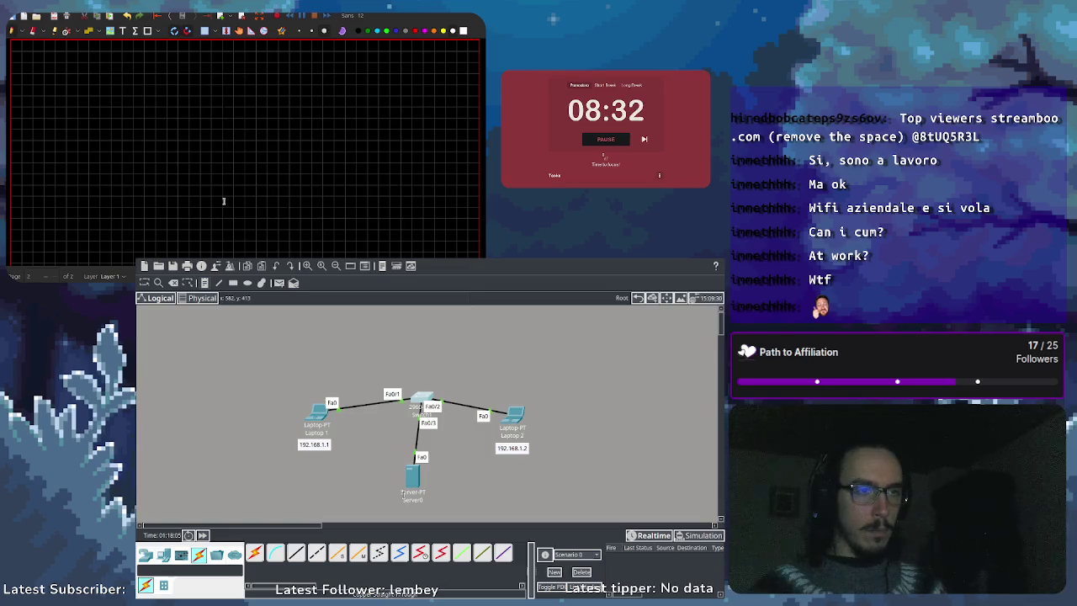
click(368, 481)
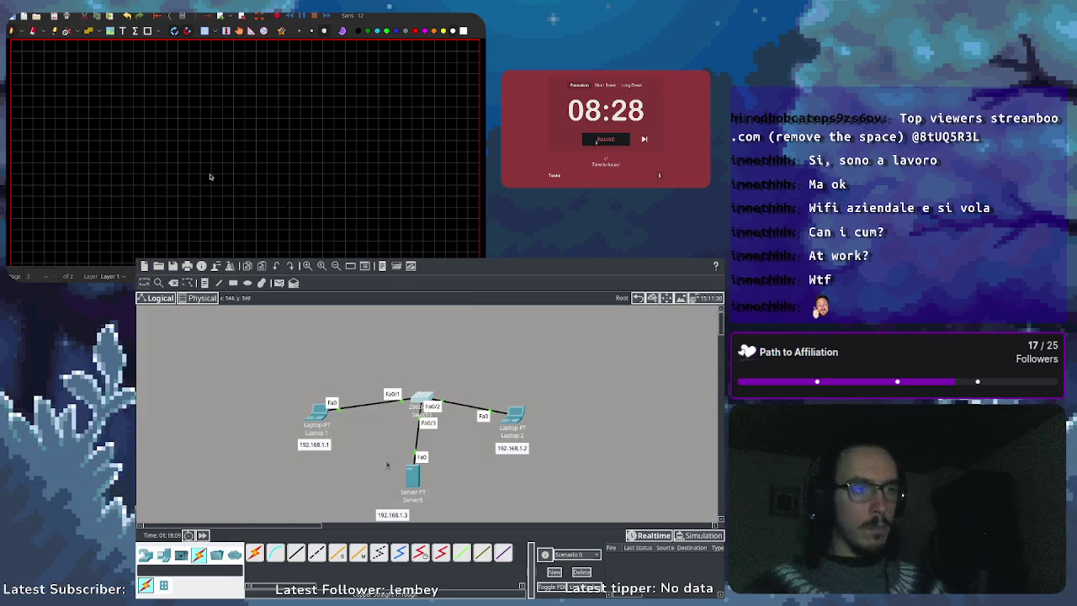
Step: Position the 192.168.1.3 note beneath Server0 and recentre the workspace
drag(392, 514, 413, 512)
scroll(497, 463, down, 2)
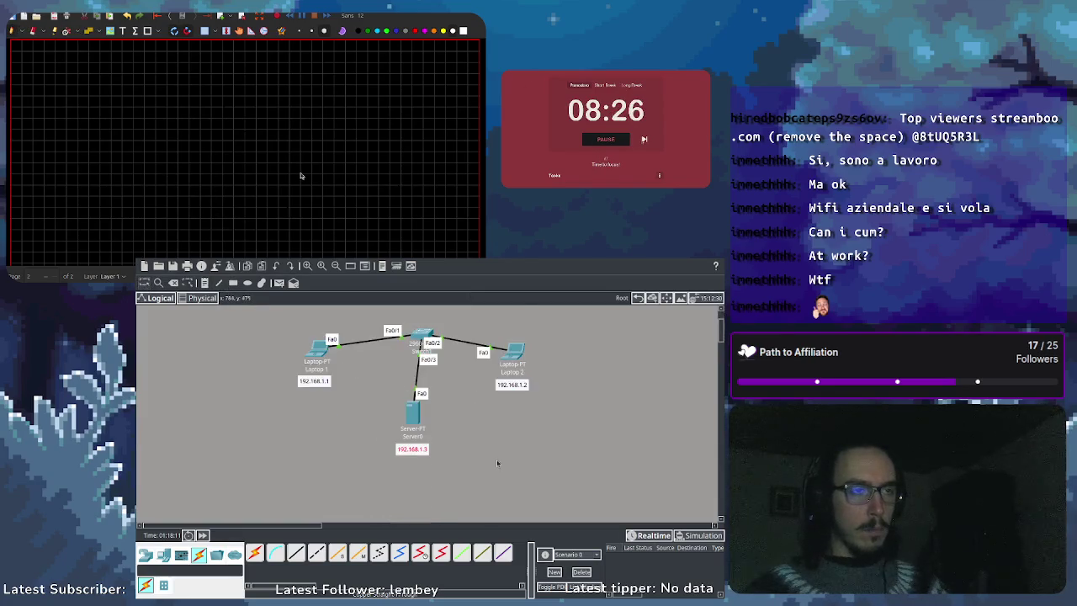
scroll(496, 463, up, 2)
scroll(721, 322, up, 1)
scroll(721, 324, down, 1)
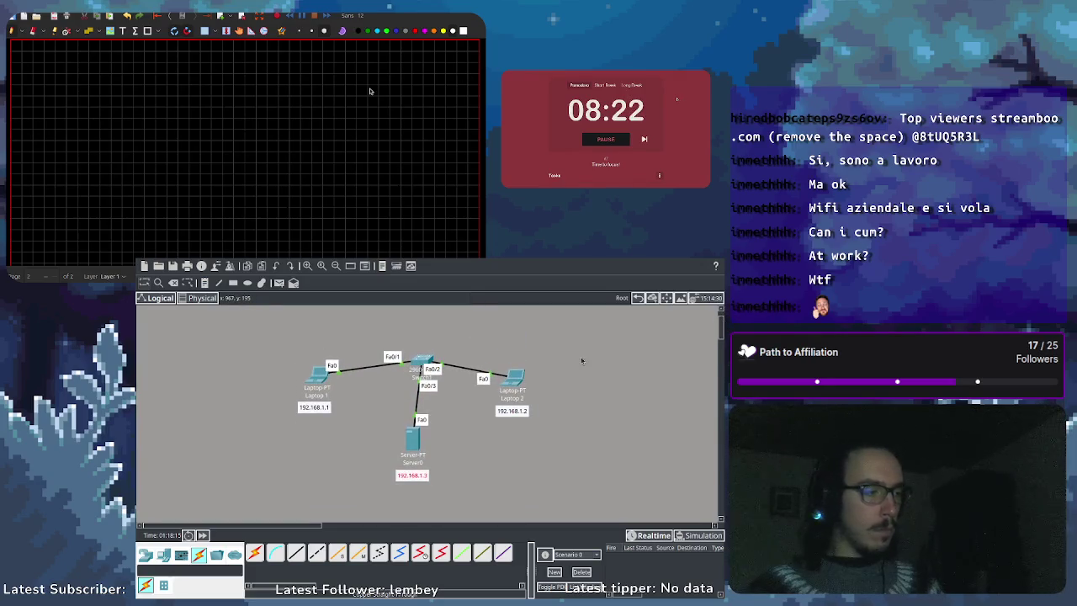
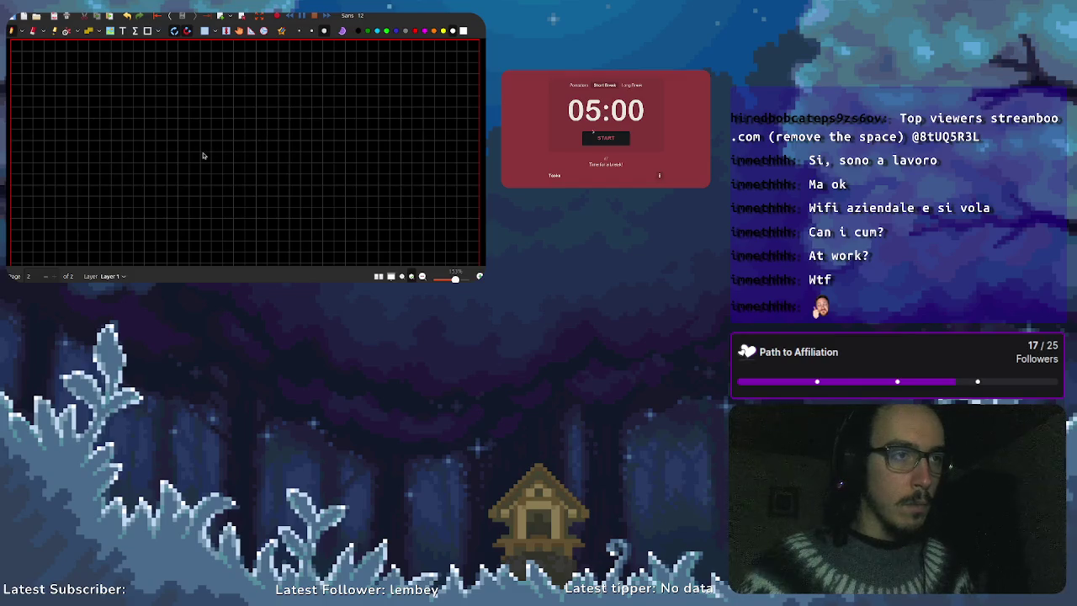
Step: Scroll up from blank page 2 to the top of page 1 showing the CCNA COURSE title
scroll(191, 140, up, 5)
scroll(191, 140, up, 5)
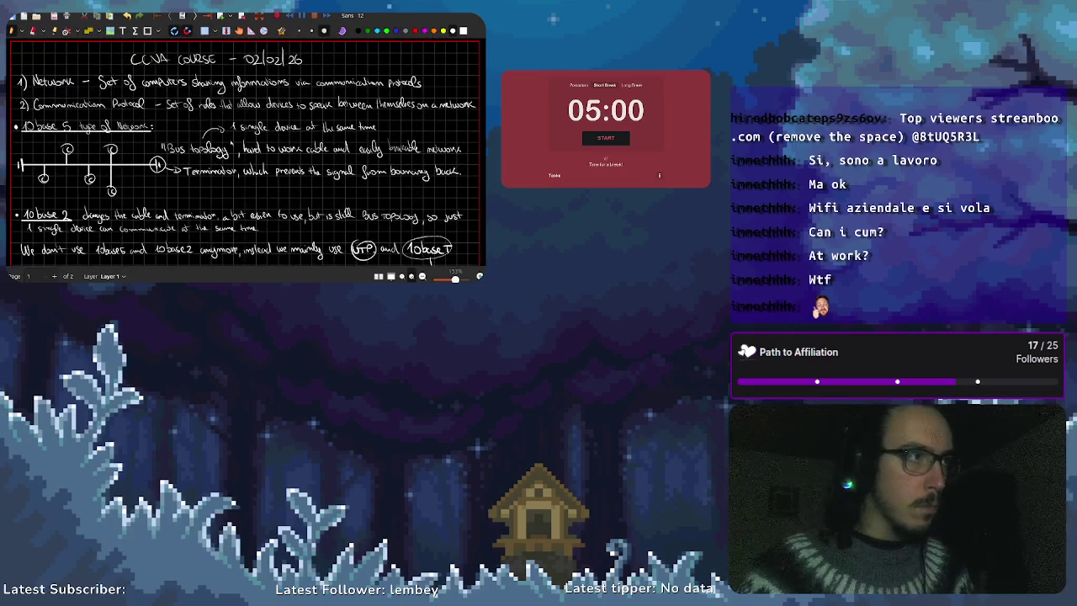